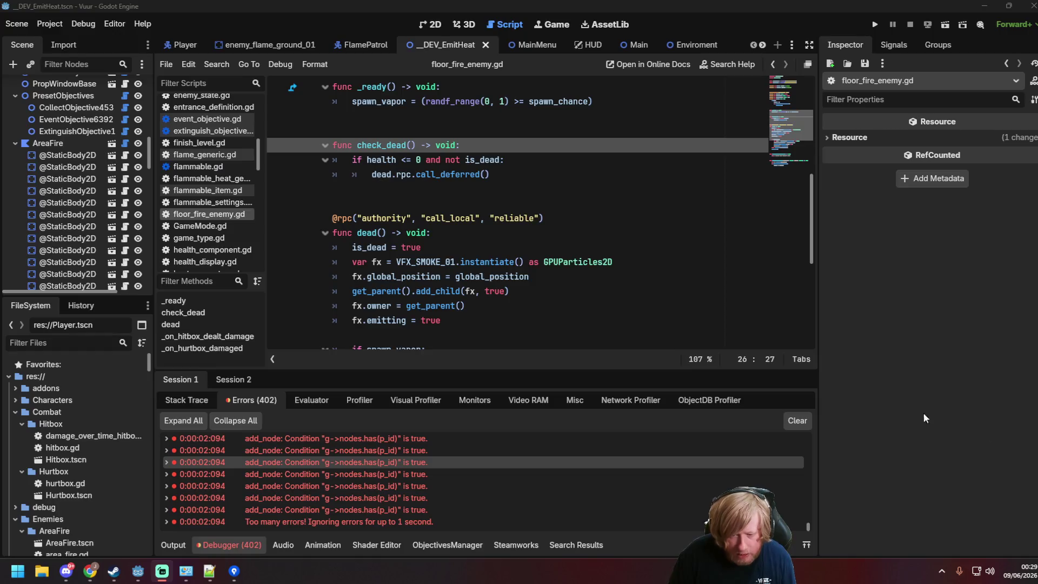
- Save floor_fire_enemy.gd and apply the first Format menu command to the script twice
{"action": "key", "text": "ctrl+s"}
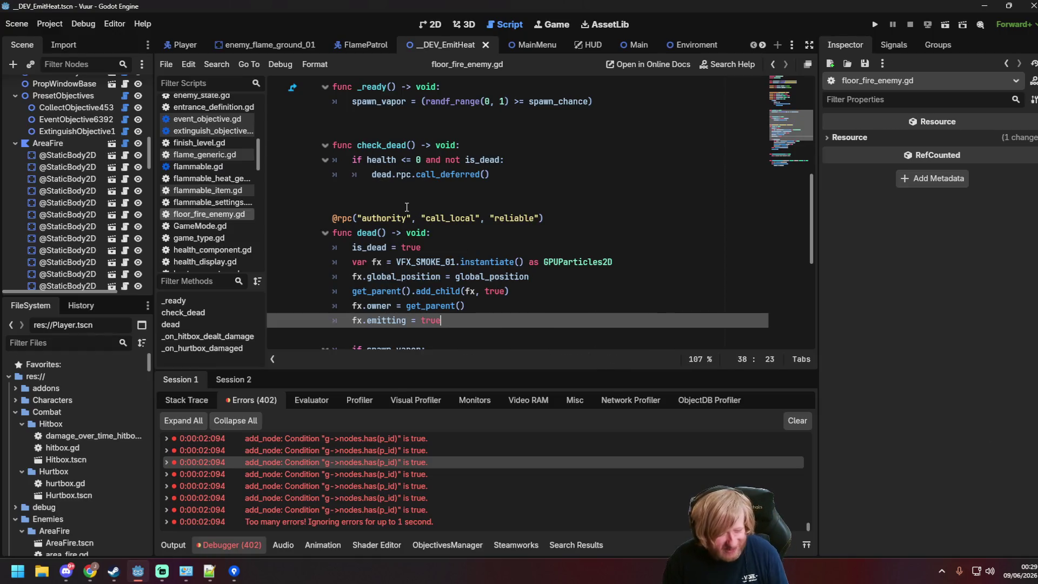
{"action": "left_click", "coordinate": [411, 204]}
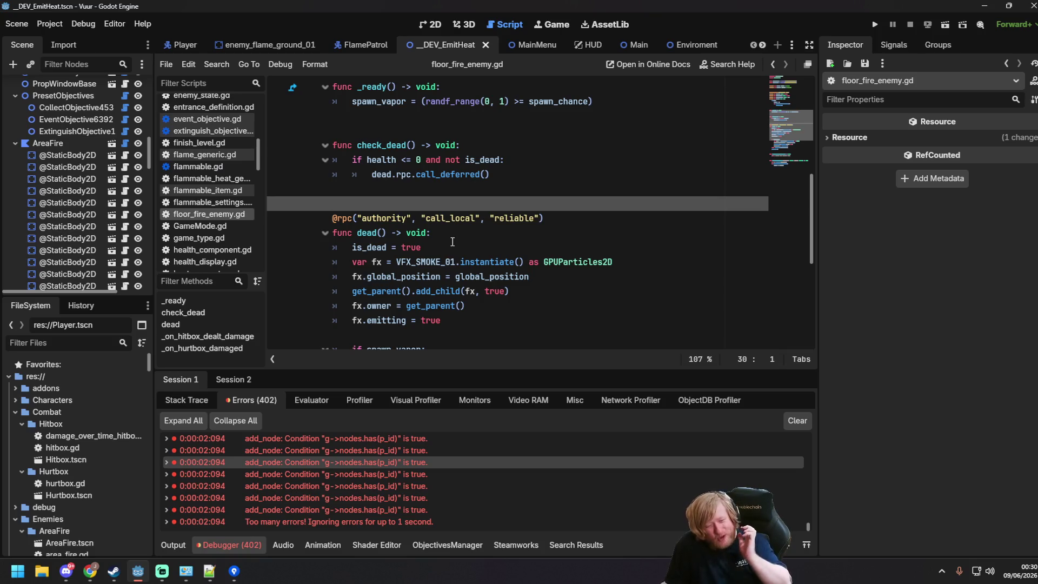
{"action": "scroll", "coordinate": [445, 276], "scroll_direction": "down", "scroll_amount": 4}
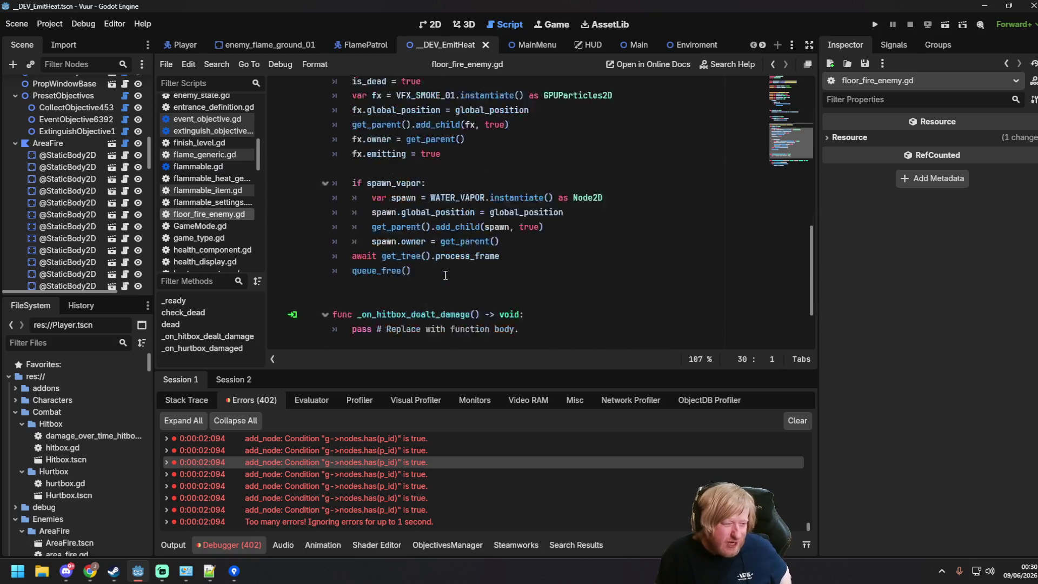
{"action": "scroll", "coordinate": [446, 275], "scroll_direction": "down", "scroll_amount": 2}
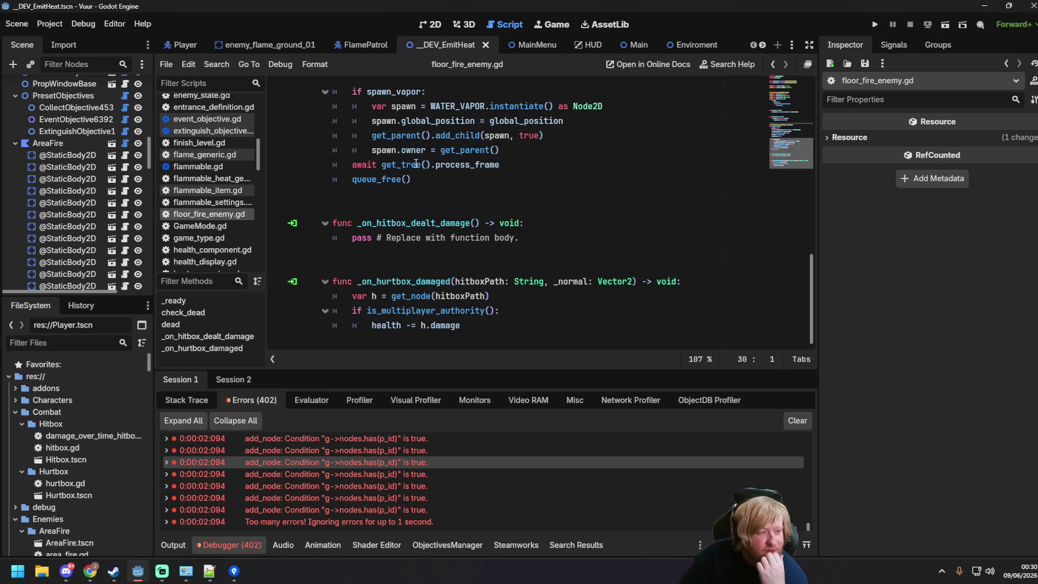
{"action": "left_click", "coordinate": [320, 67]}
{"action": "left_click", "coordinate": [316, 87]}
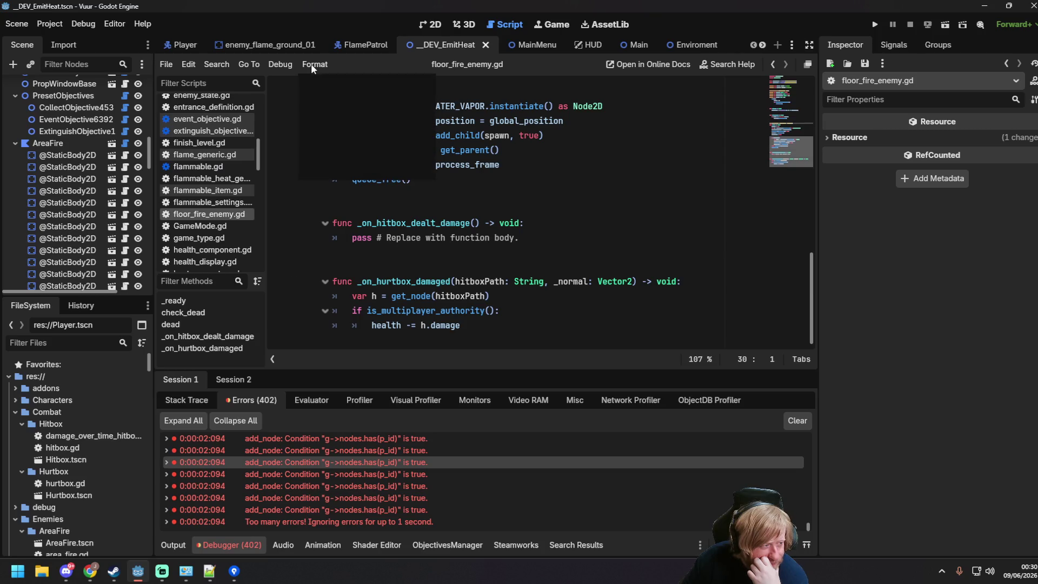
{"action": "left_click", "coordinate": [316, 66]}
{"action": "left_click", "coordinate": [346, 107]}
- Delete the await get_tree().process_frame line in dead() and save the script
{"action": "left_click", "coordinate": [586, 257]}
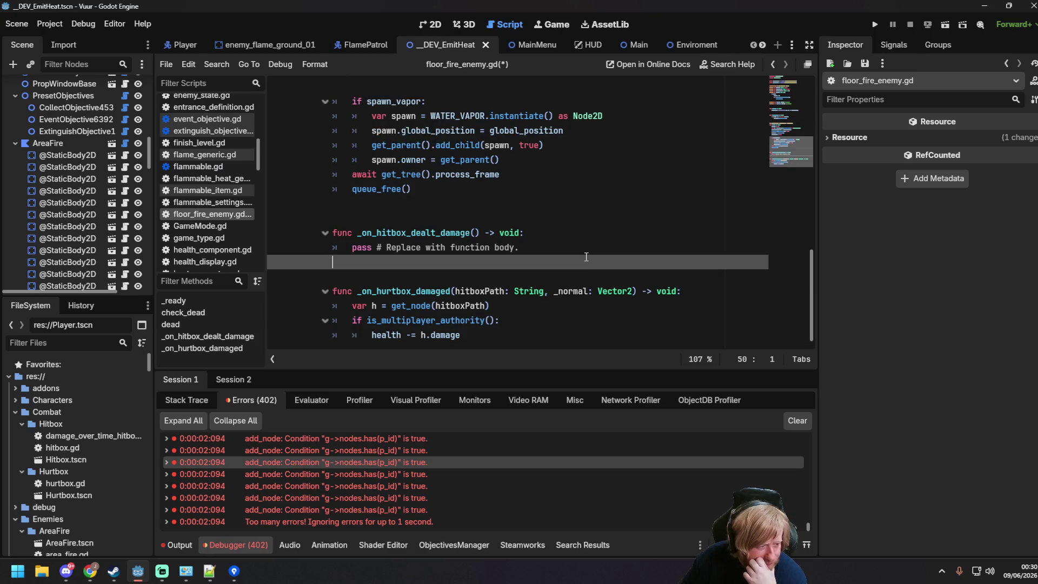
{"action": "left_click", "coordinate": [601, 205]}
{"action": "scroll", "coordinate": [552, 238], "scroll_direction": "up", "scroll_amount": 2}
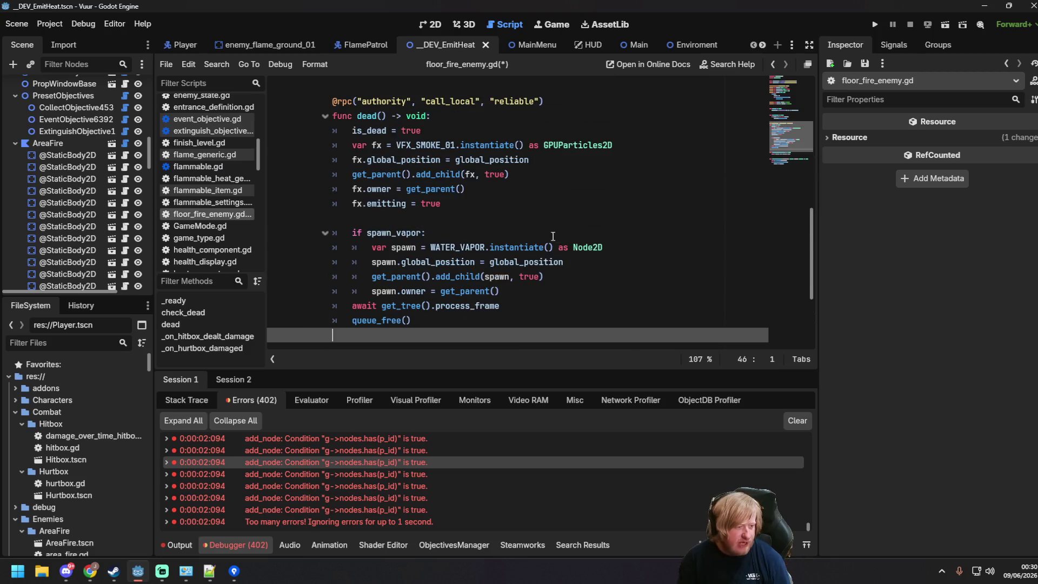
{"action": "left_click_drag", "start_coordinate": [500, 262], "coordinate": [385, 262]}
{"action": "key", "text": "ctrl+shift+k"}
{"action": "left_click", "coordinate": [515, 266]}
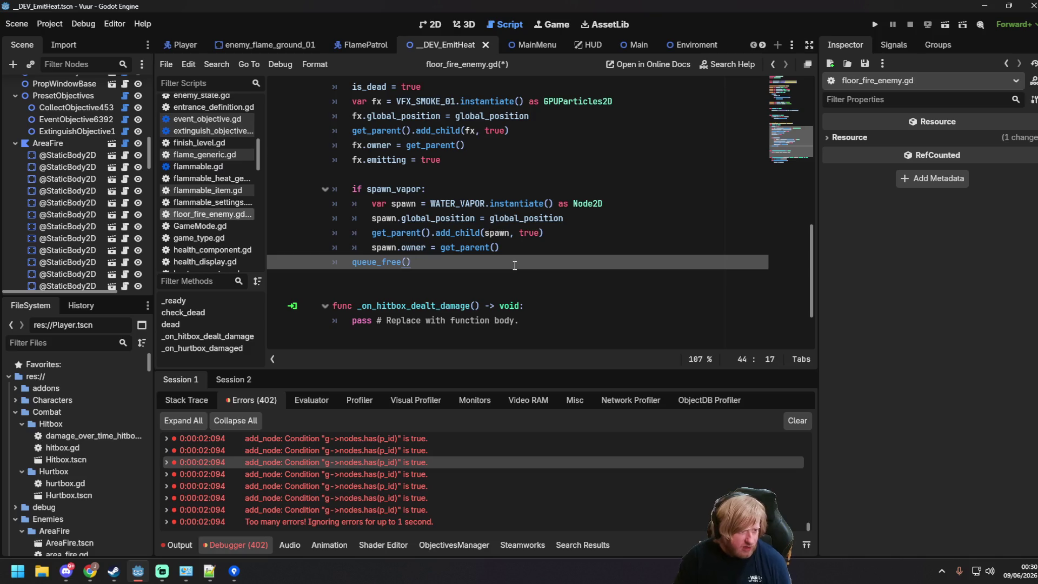
{"action": "scroll", "coordinate": [515, 266], "scroll_direction": "down", "scroll_amount": 1}
{"action": "scroll", "coordinate": [462, 247], "scroll_direction": "up", "scroll_amount": 4}
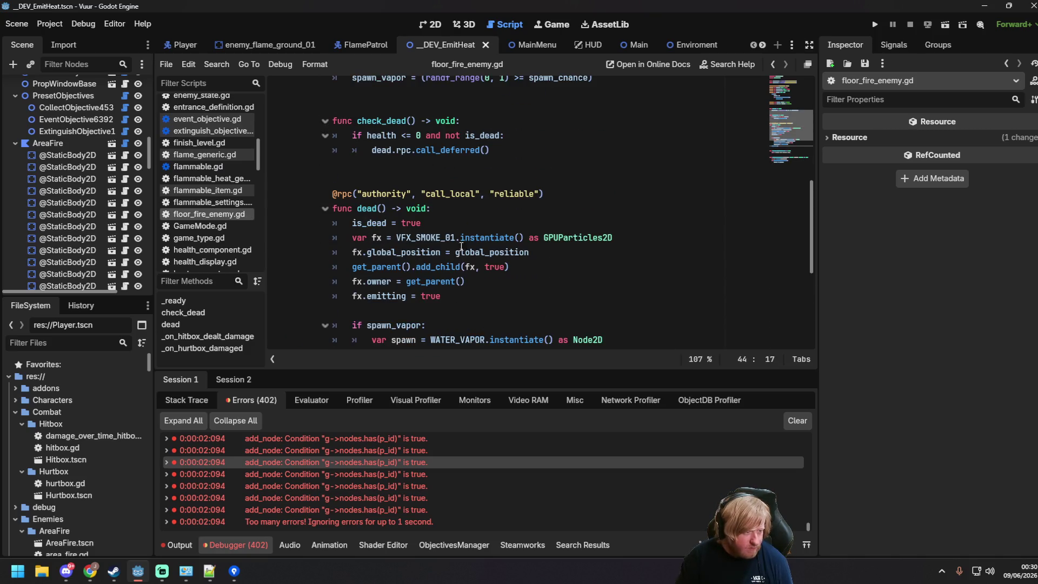
{"action": "scroll", "coordinate": [461, 247], "scroll_direction": "up", "scroll_amount": 3}
{"action": "left_click", "coordinate": [514, 238]}
{"action": "key", "text": "ctrl+s"}
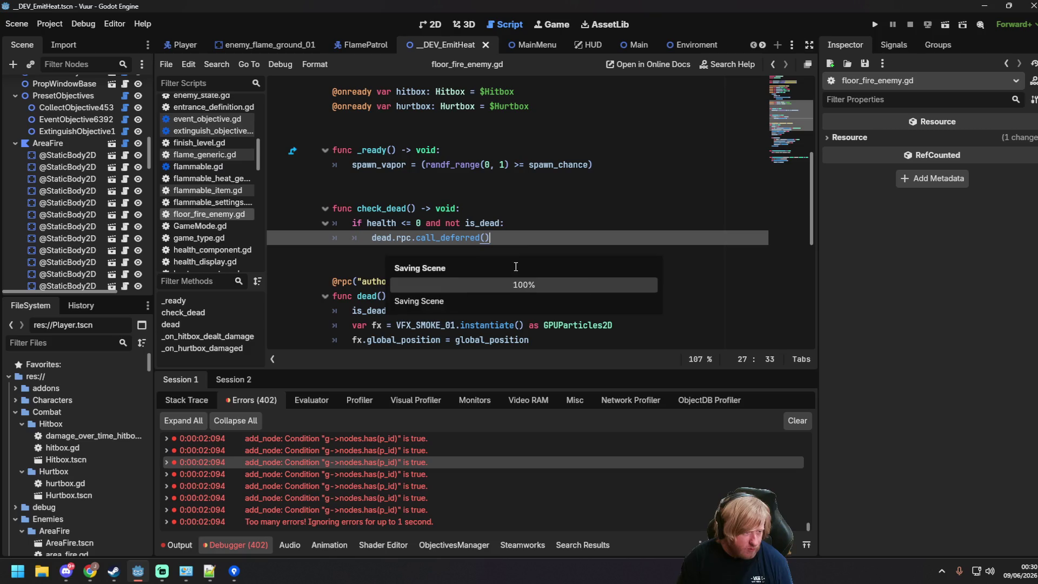
- Review the end of dead() around the queue_free() call below check_dead
{"action": "scroll", "coordinate": [452, 272], "scroll_direction": "down", "scroll_amount": 5}
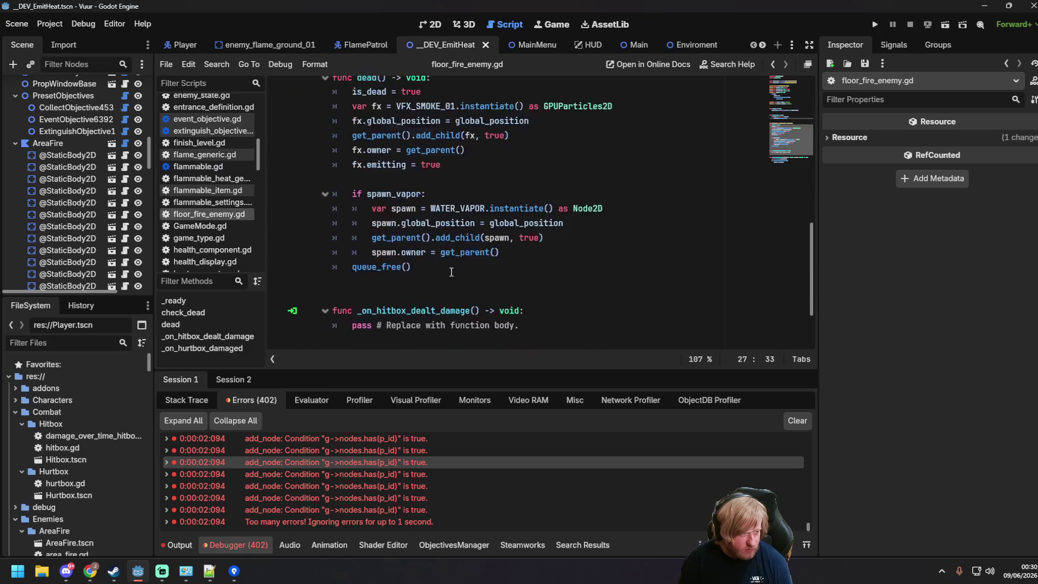
{"action": "scroll", "coordinate": [451, 272], "scroll_direction": "up", "scroll_amount": 6}
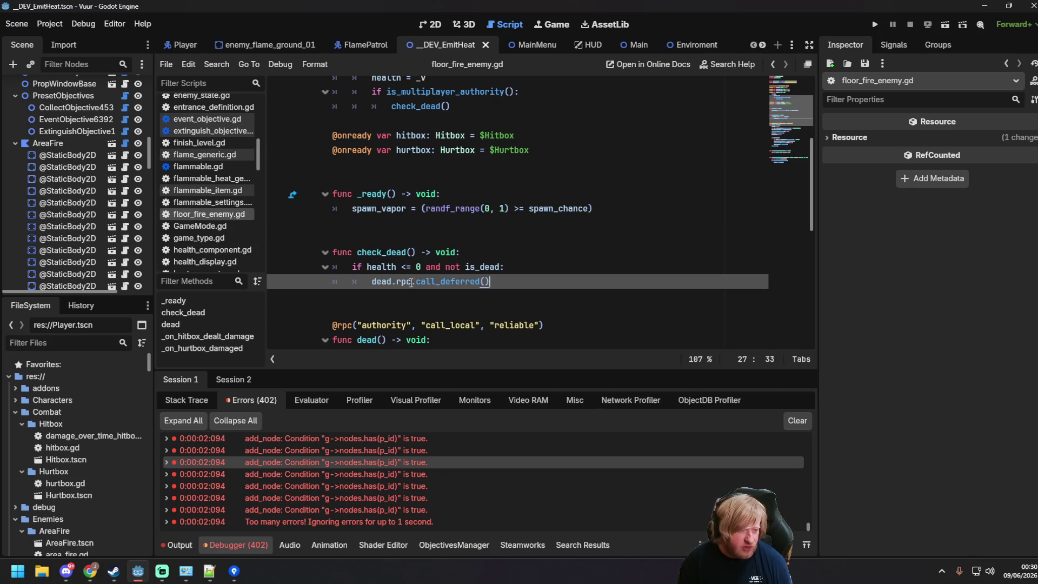
{"action": "left_click", "coordinate": [518, 300]}
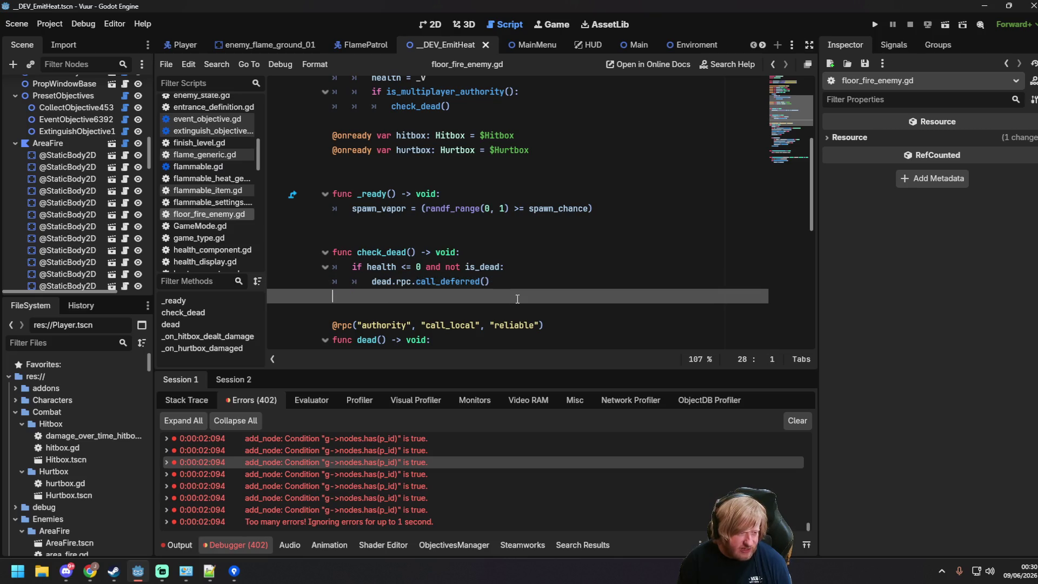
{"action": "scroll", "coordinate": [517, 299], "scroll_direction": "down", "scroll_amount": 5}
{"action": "left_click_drag", "start_coordinate": [412, 311], "coordinate": [353, 310]}
{"action": "left_click", "coordinate": [459, 313]}
{"action": "scroll", "coordinate": [449, 312], "scroll_direction": "up", "scroll_amount": 5}
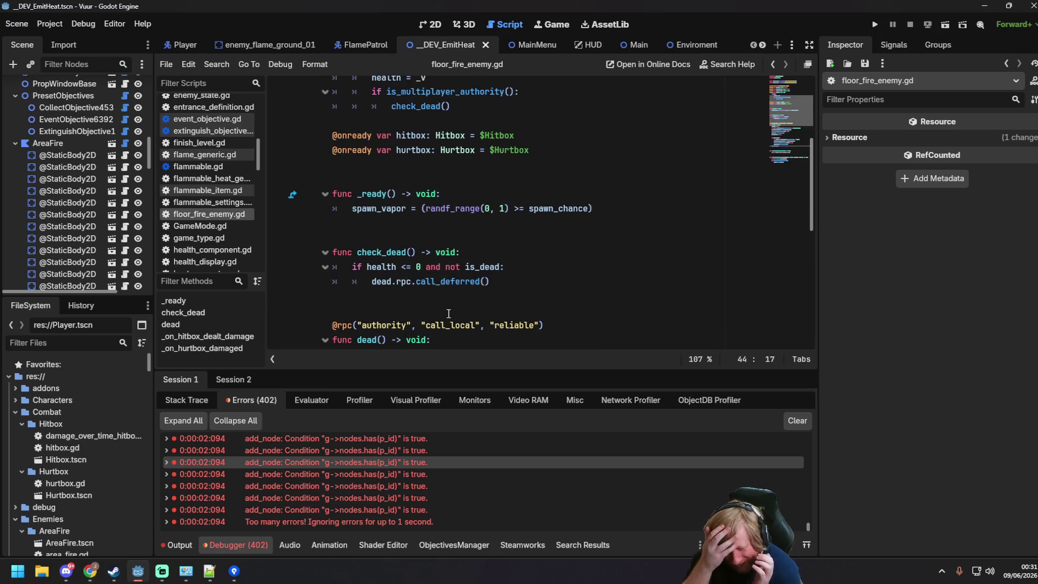
{"action": "left_click", "coordinate": [459, 238]}
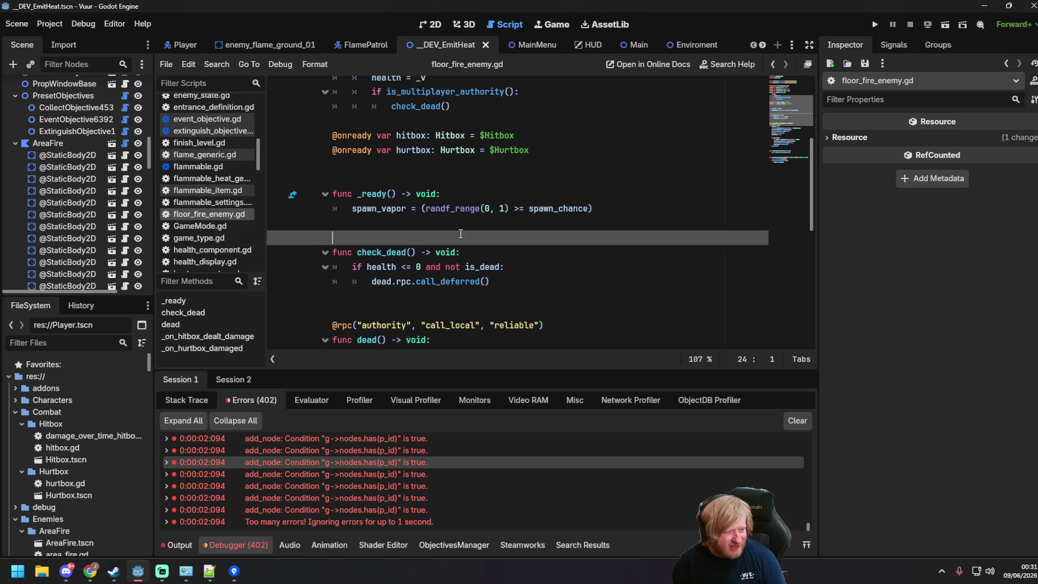
{"action": "scroll", "coordinate": [463, 242], "scroll_direction": "up", "scroll_amount": 4}
{"action": "scroll", "coordinate": [464, 243], "scroll_direction": "up", "scroll_amount": 1}
{"action": "scroll", "coordinate": [466, 245], "scroll_direction": "down", "scroll_amount": 1}
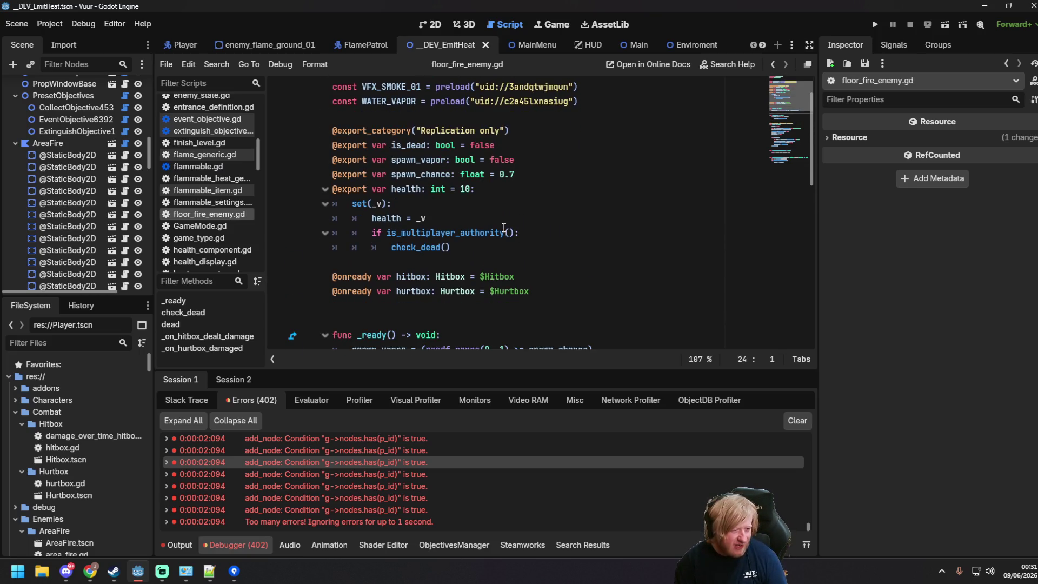
{"action": "mouse_move", "coordinate": [528, 291]}
{"action": "left_mouse_down"}
{"action": "mouse_move", "coordinate": [319, 276]}
{"action": "mouse_move", "coordinate": [290, 264]}
{"action": "left_mouse_up"}
{"action": "key", "text": "ctrl+x"}
{"action": "key", "text": "BackSpace"}
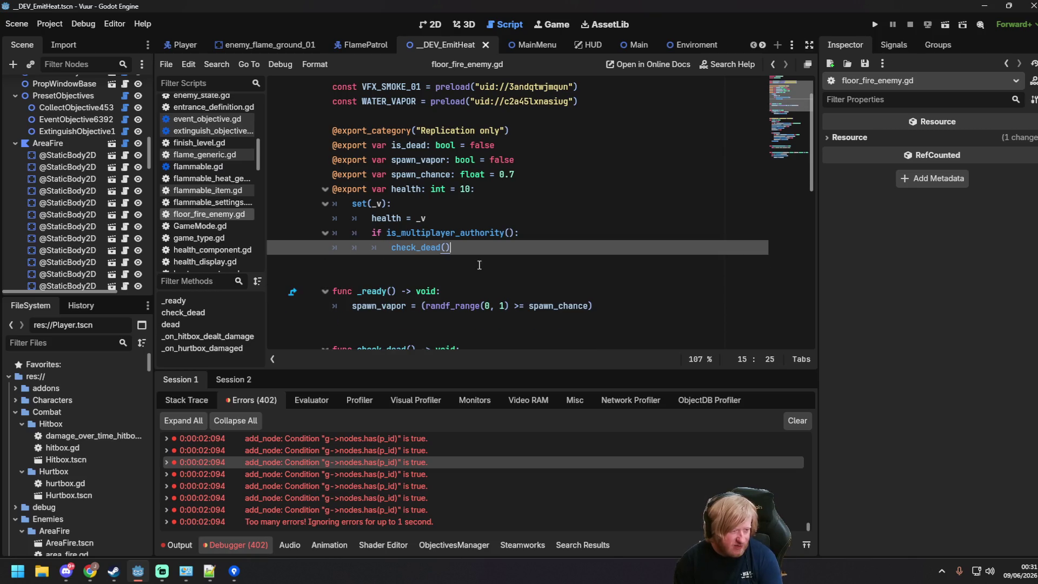
{"action": "key", "text": "ctrl+s"}
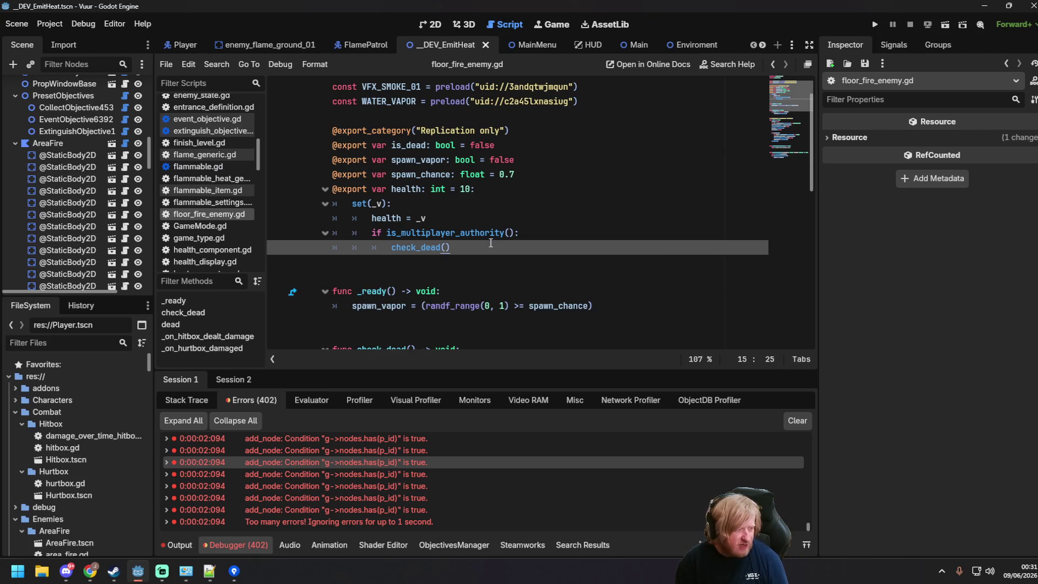
{"action": "scroll", "coordinate": [435, 249], "scroll_direction": "up", "scroll_amount": 1}
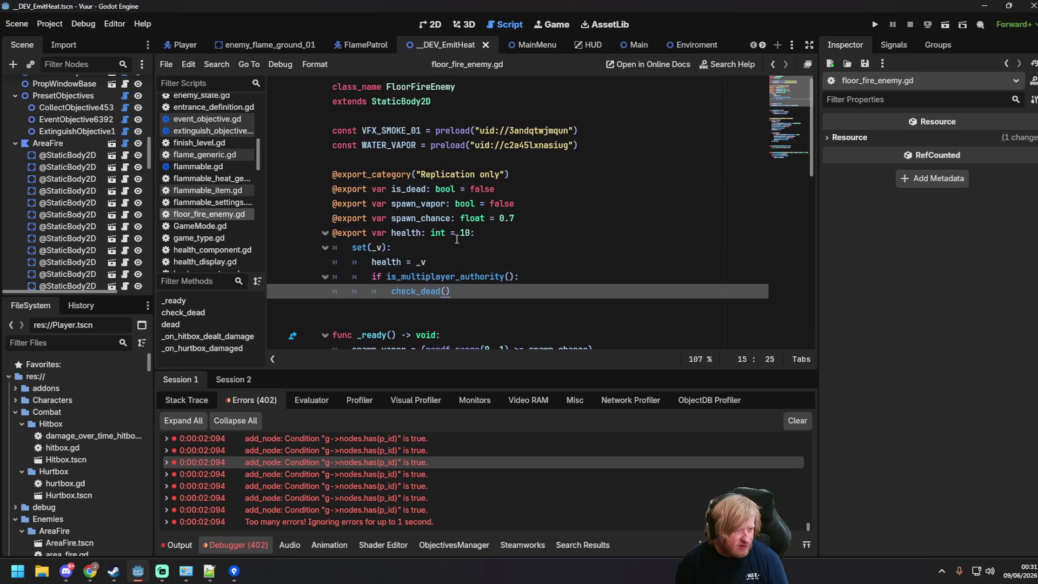
{"action": "scroll", "coordinate": [466, 285], "scroll_direction": "down", "scroll_amount": 10}
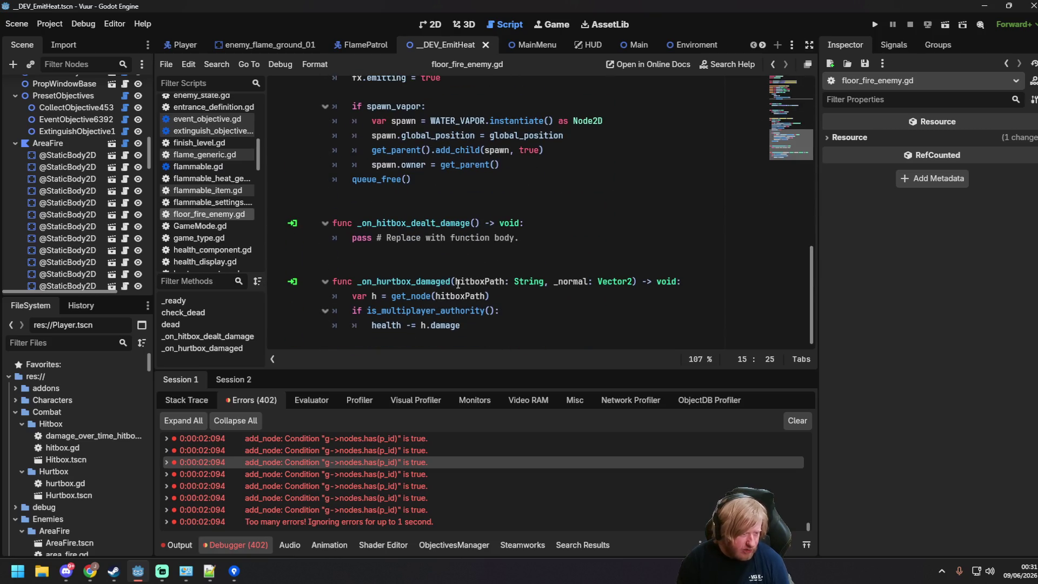
- Rename var h to hitbox, change h.damage to hitbox.damage, and save
{"action": "left_click", "coordinate": [379, 296]}
{"action": "type", "text": "itb"}
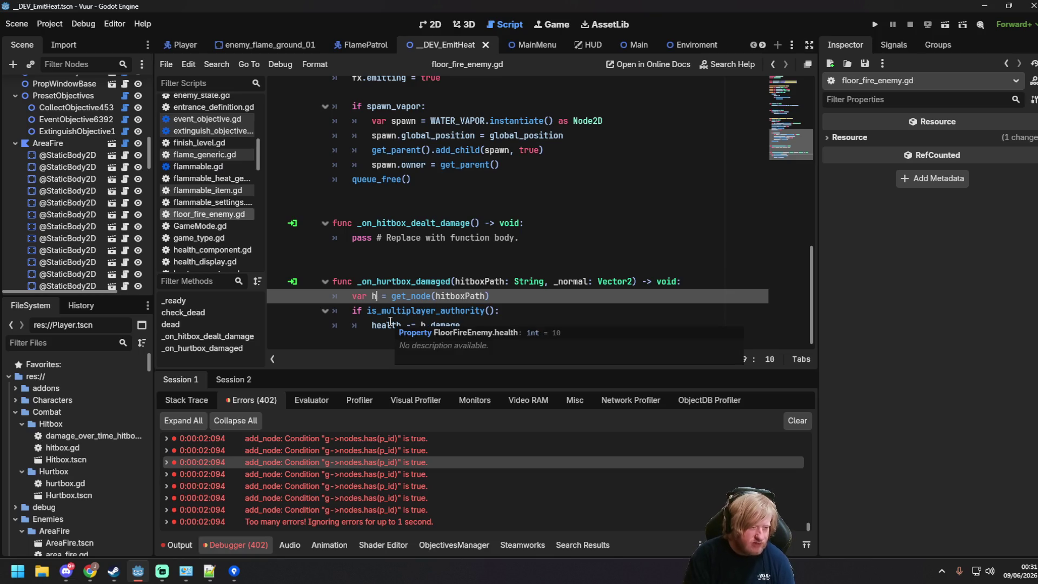
{"action": "type", "text": "ox"}
{"action": "key", "text": "Down"}
{"action": "key", "text": "Down"}
{"action": "key", "text": "Right"}
{"action": "key", "text": "Right"}
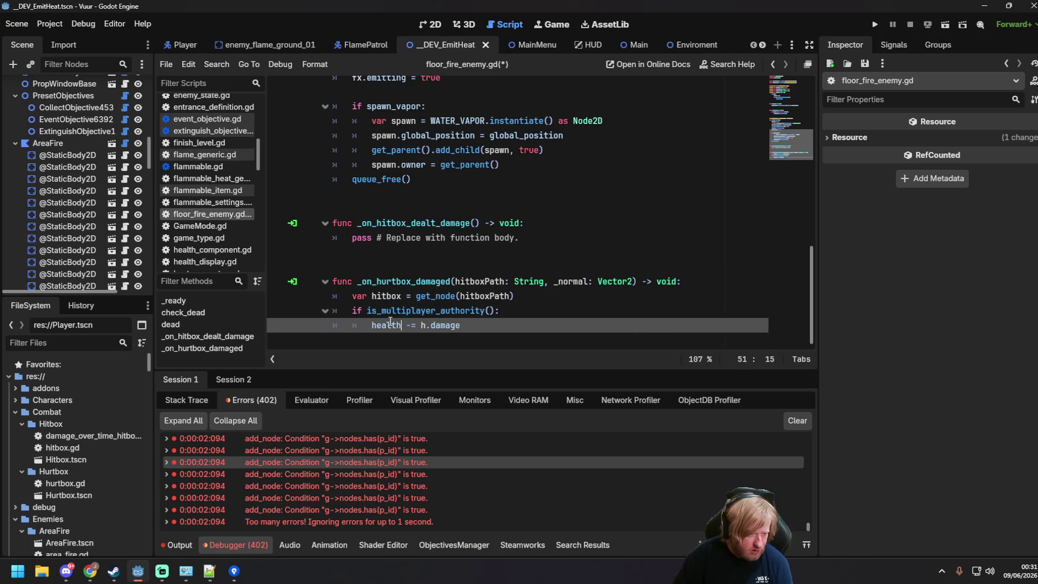
{"action": "type", "text": "itbox"}
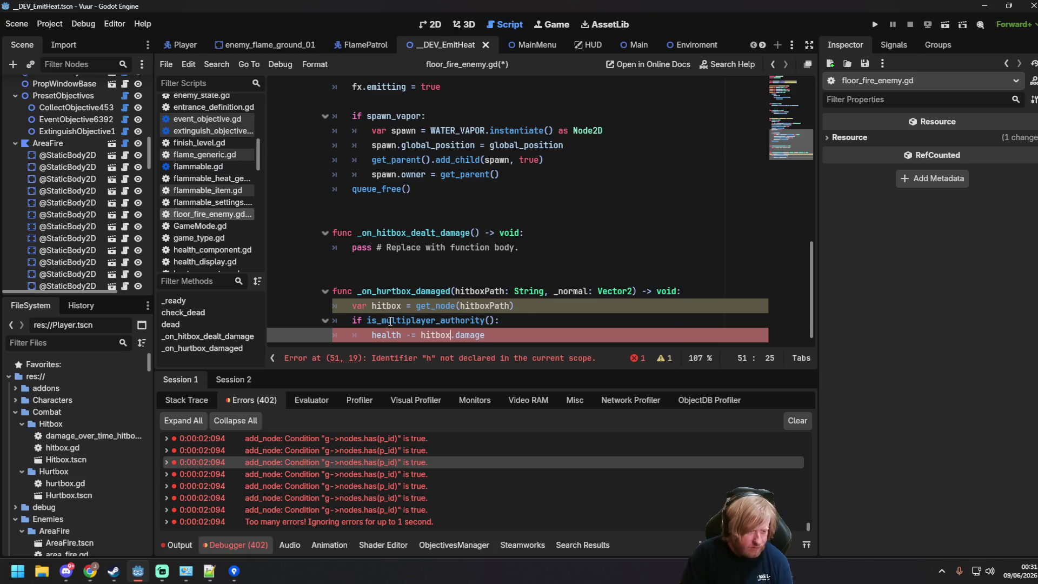
{"action": "key", "text": "Right"}
{"action": "left_click", "coordinate": [389, 218]}
{"action": "key", "text": "ctrl+s"}
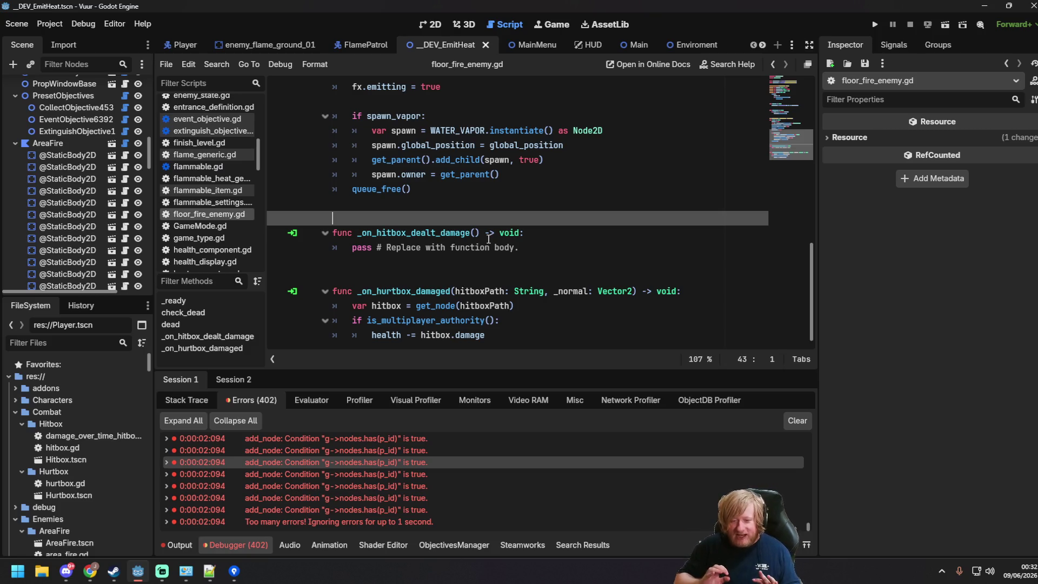
{"action": "left_click", "coordinate": [506, 203]}
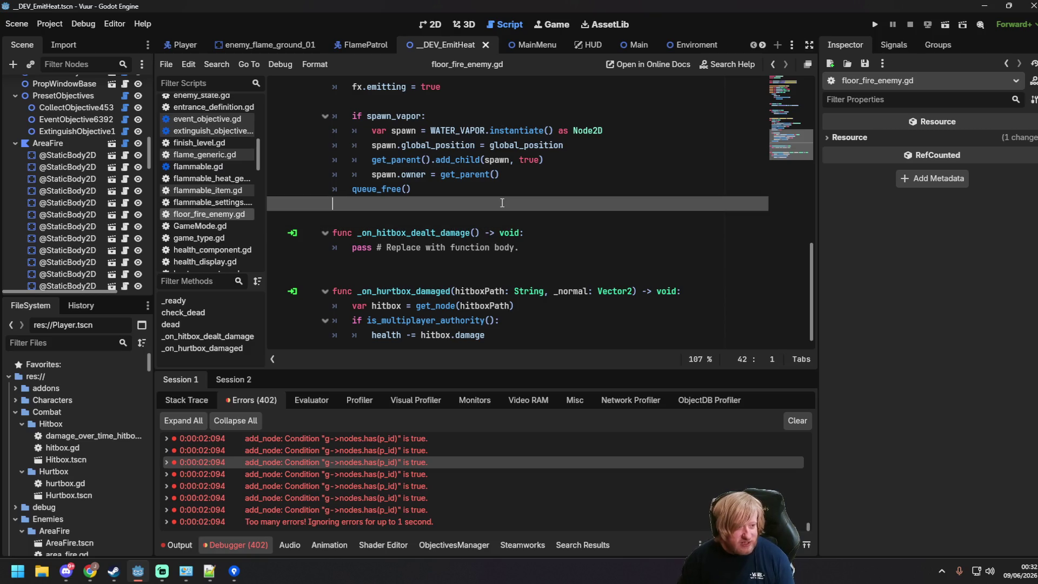
{"action": "scroll", "coordinate": [514, 211], "scroll_direction": "up", "scroll_amount": 10}
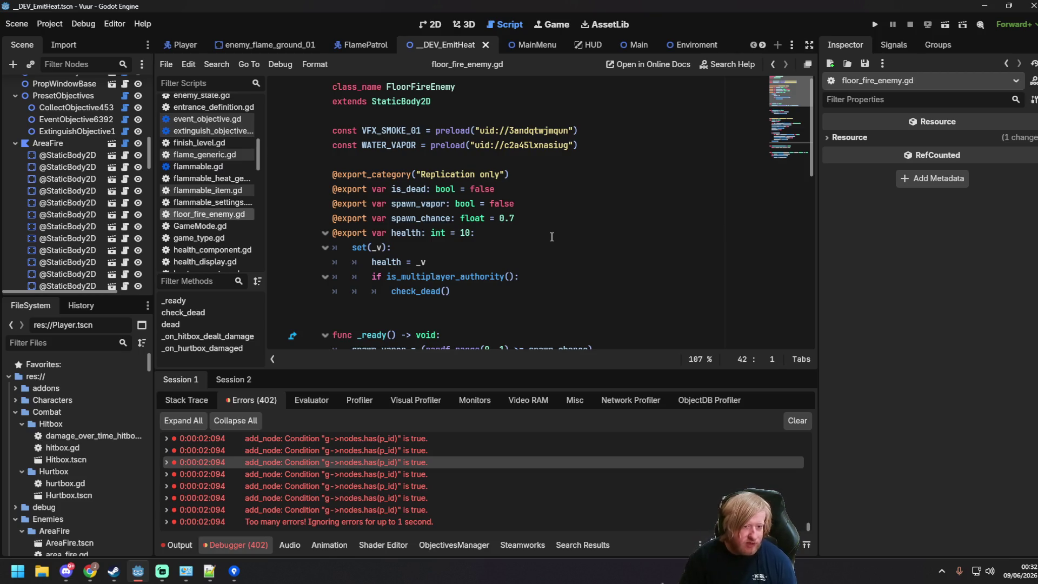
{"action": "scroll", "coordinate": [552, 237], "scroll_direction": "down", "scroll_amount": 10}
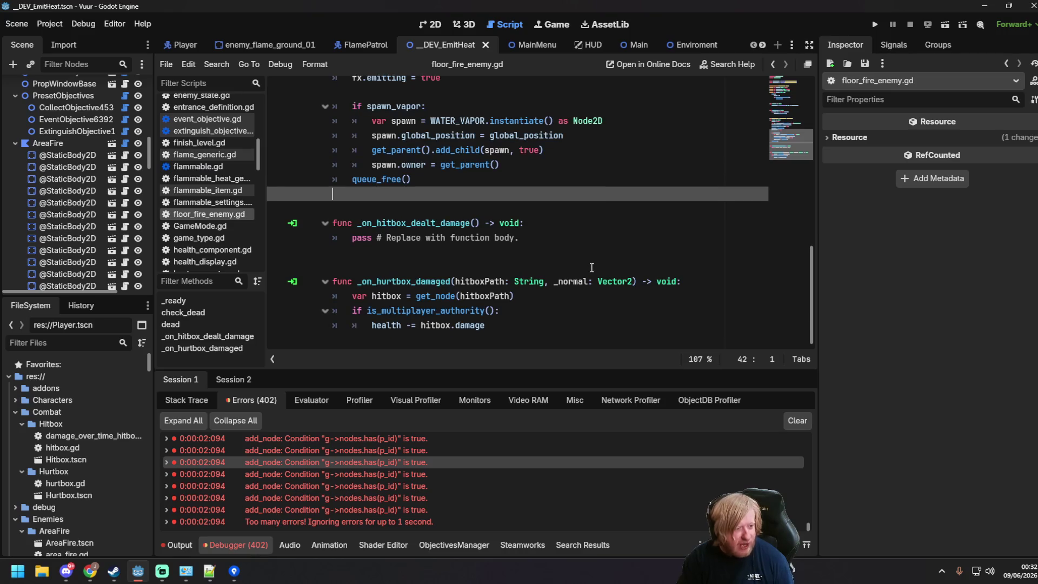
{"action": "key", "text": "ctrl+s"}
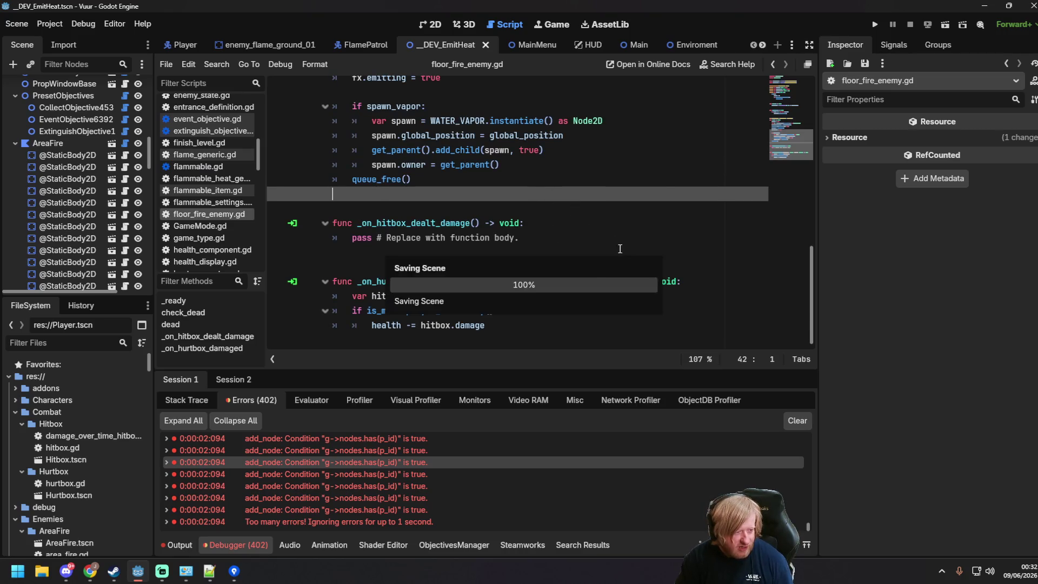
{"action": "scroll", "coordinate": [498, 268], "scroll_direction": "up", "scroll_amount": 4}
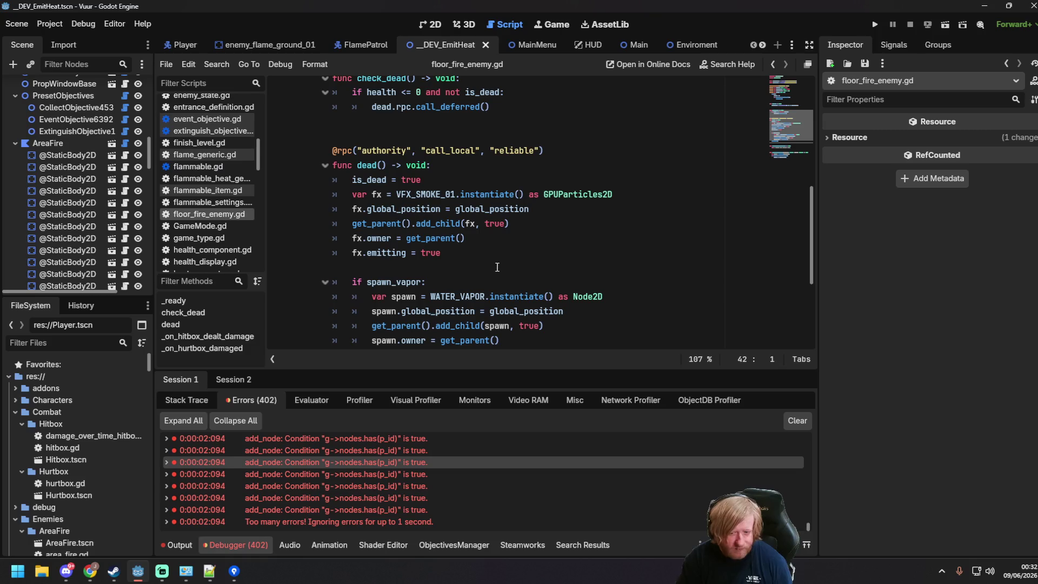
{"action": "left_click", "coordinate": [530, 248]}
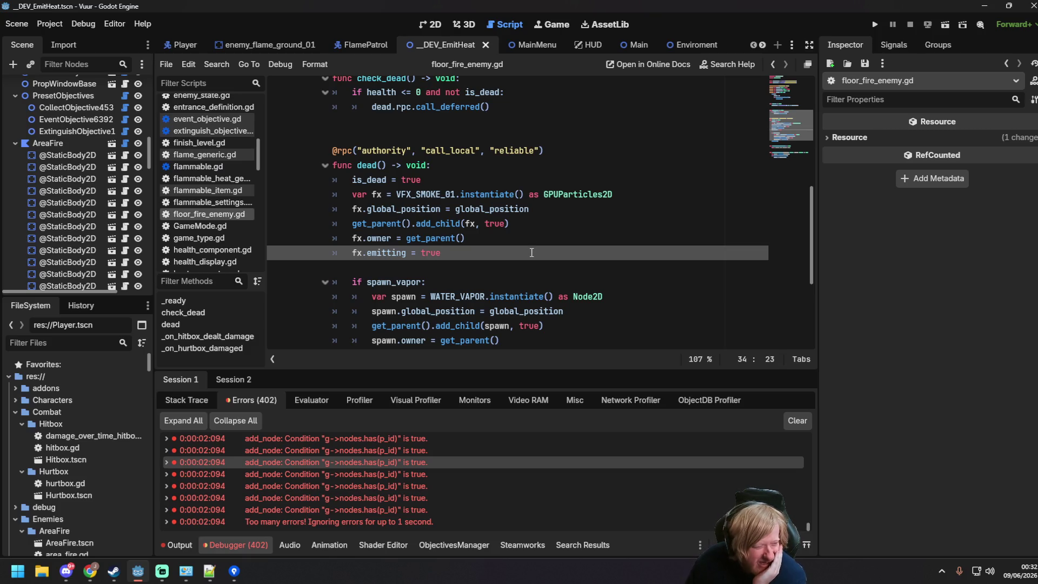
{"action": "triple_click", "coordinate": [532, 253]}
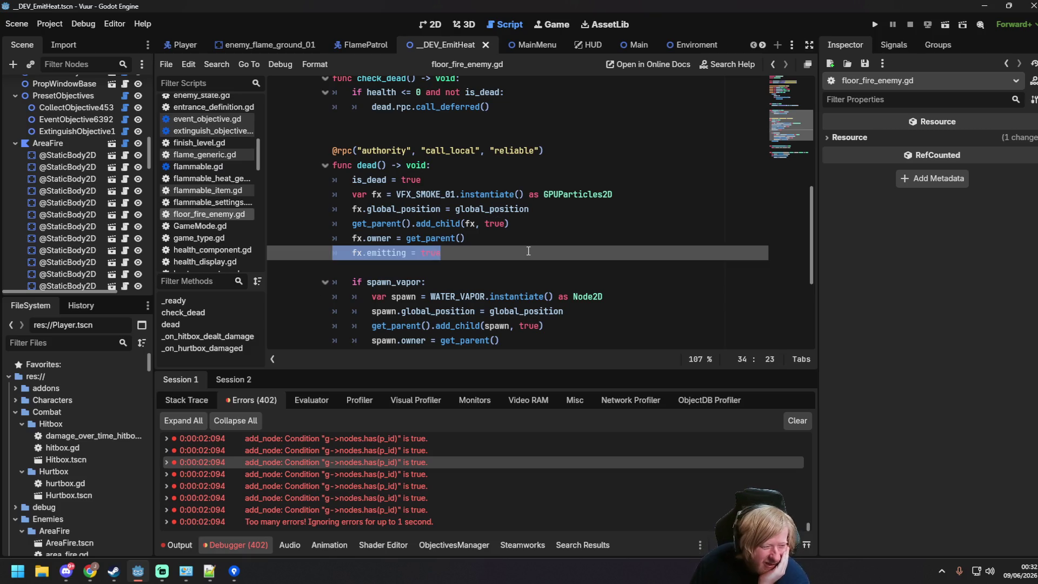
{"action": "left_click", "coordinate": [528, 250]}
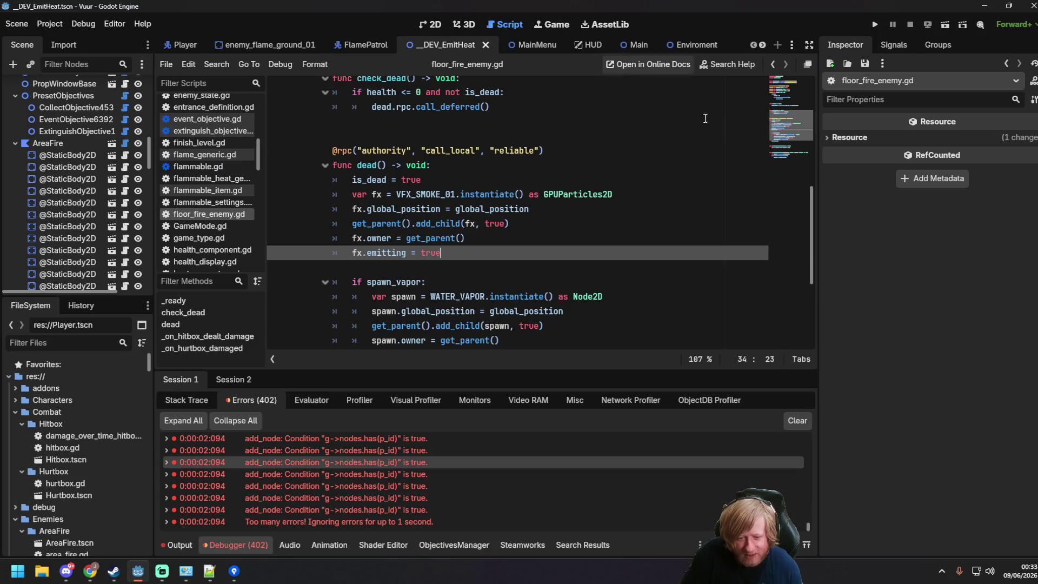
{"action": "left_click", "coordinate": [562, 277]}
{"action": "scroll", "coordinate": [565, 239], "scroll_direction": "up", "scroll_amount": 4}
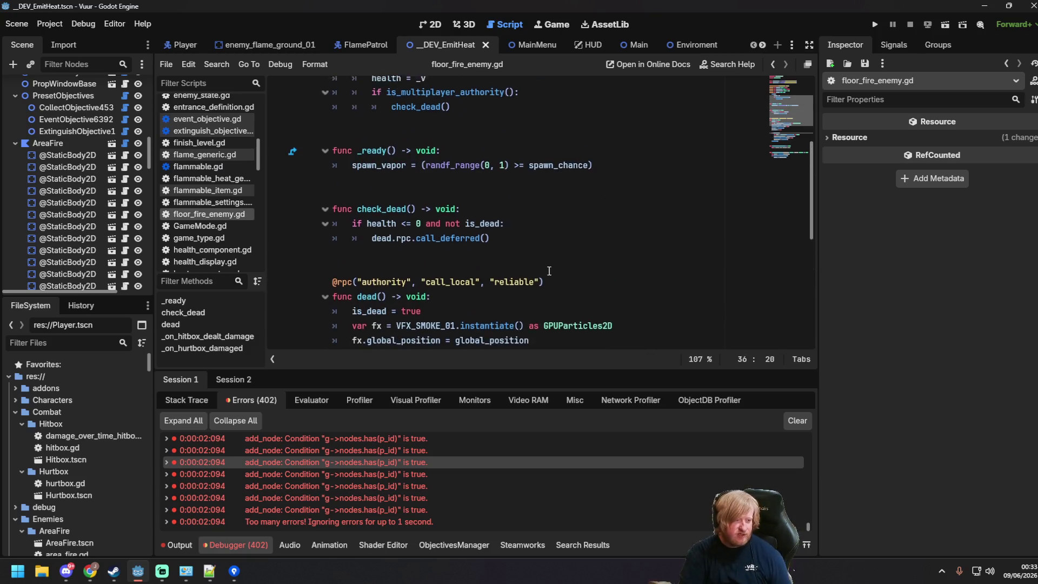
{"action": "scroll", "coordinate": [594, 303], "scroll_direction": "up", "scroll_amount": 2}
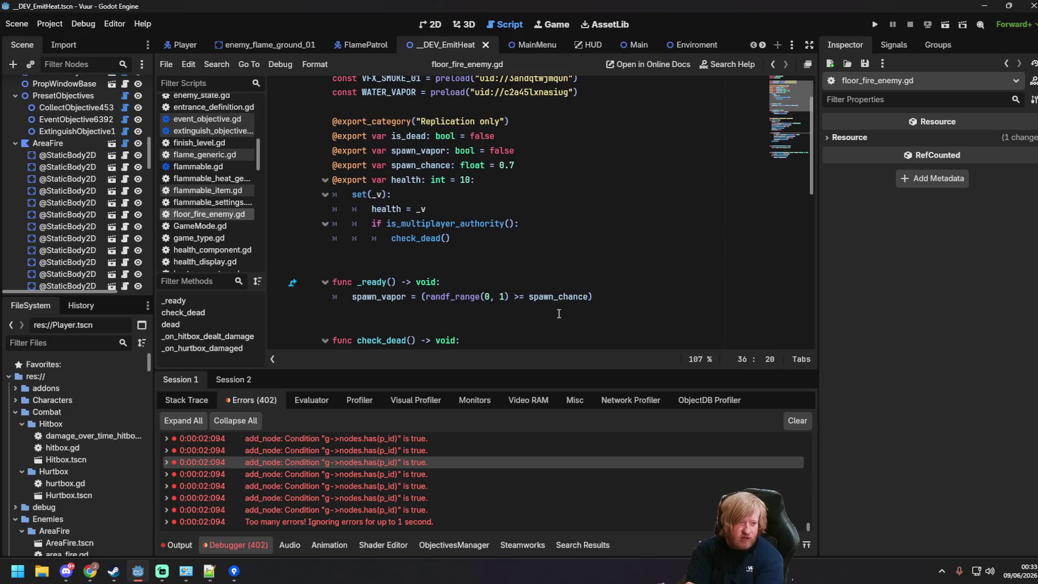
{"action": "scroll", "coordinate": [556, 295], "scroll_direction": "up", "scroll_amount": 1}
{"action": "scroll", "coordinate": [557, 283], "scroll_direction": "down", "scroll_amount": 2}
{"action": "scroll", "coordinate": [557, 283], "scroll_direction": "down", "scroll_amount": 3}
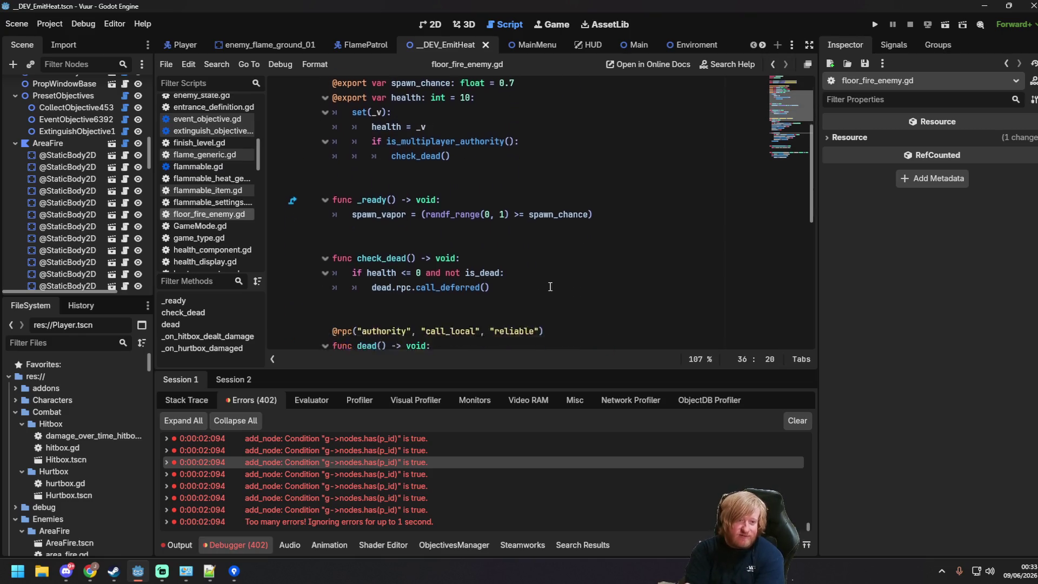
{"action": "left_click", "coordinate": [492, 222]}
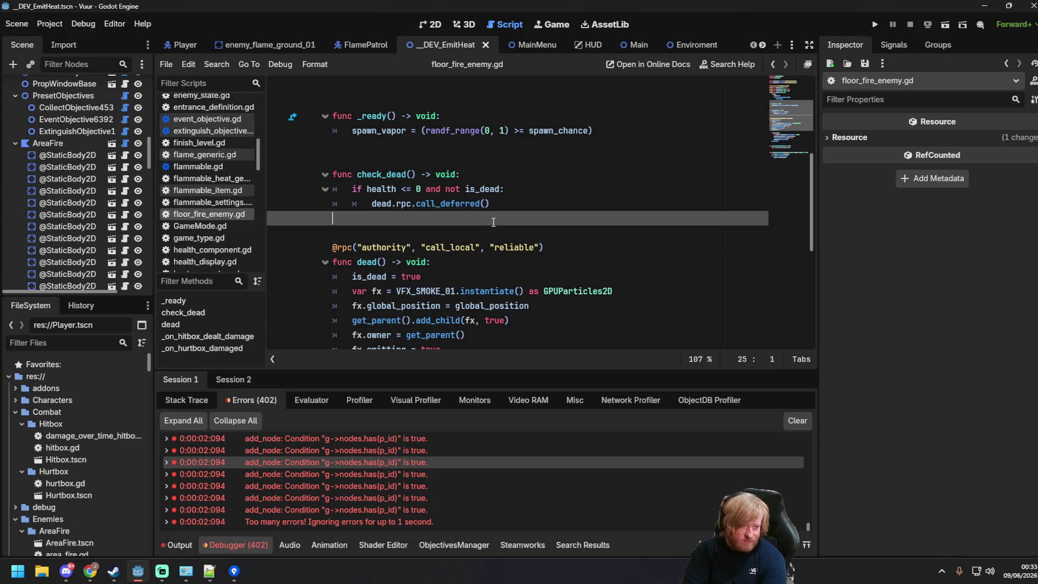
{"action": "scroll", "coordinate": [488, 233], "scroll_direction": "down", "scroll_amount": 1}
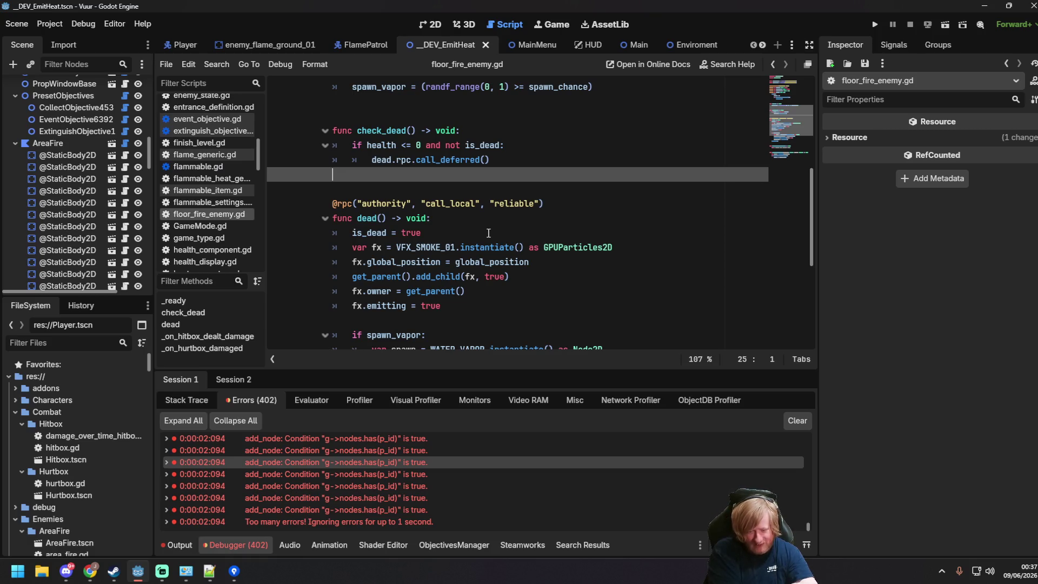
- Clear all errors in the debugger's Errors tab and save with Ctrl+S
{"action": "scroll", "coordinate": [407, 471], "scroll_direction": "up", "scroll_amount": 3}
{"action": "scroll", "coordinate": [545, 494], "scroll_direction": "up", "scroll_amount": 5}
{"action": "scroll", "coordinate": [692, 483], "scroll_direction": "up", "scroll_amount": 2}
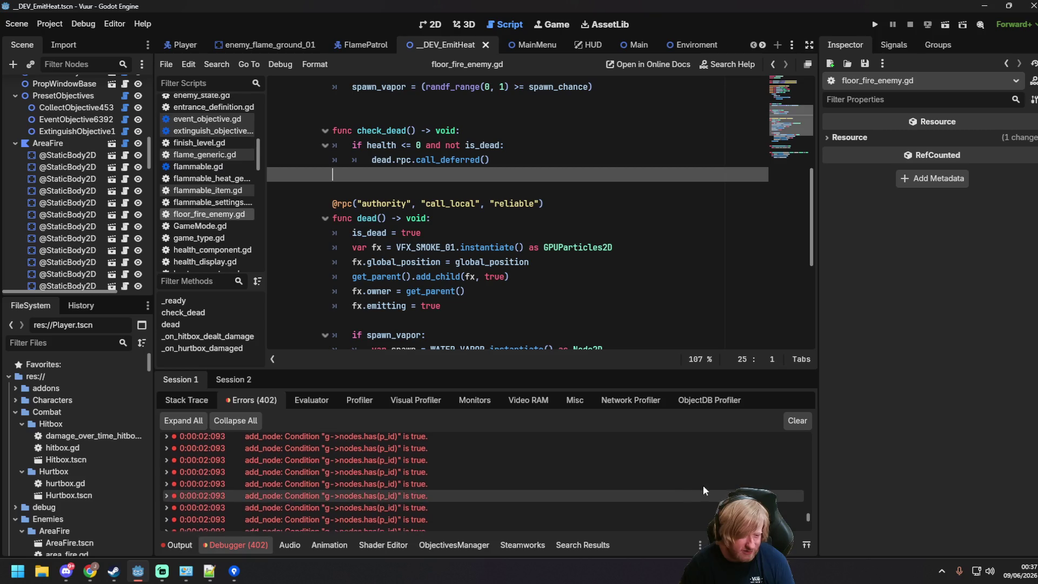
{"action": "left_click_drag", "start_coordinate": [809, 519], "coordinate": [806, 404]}
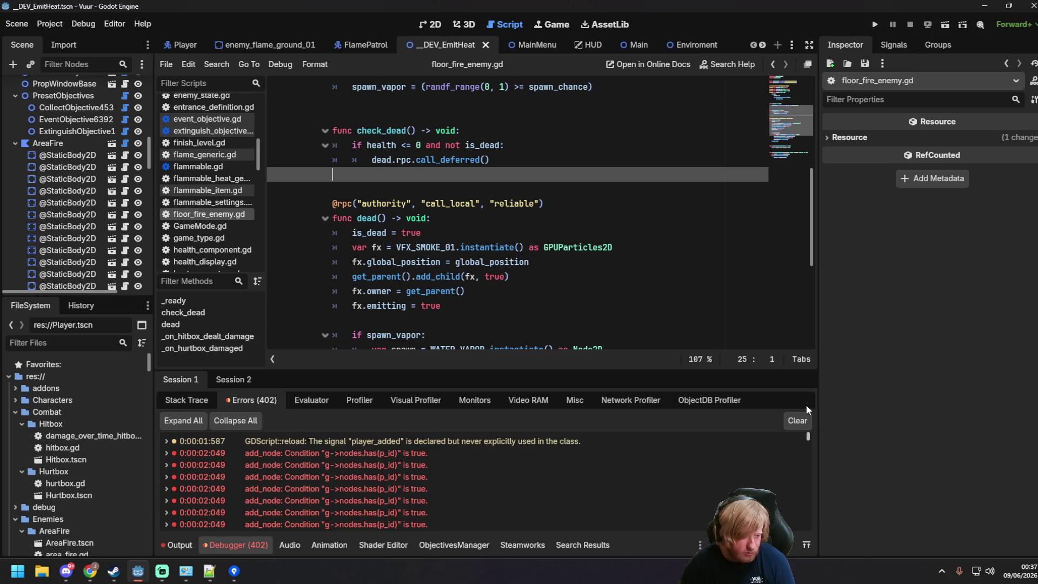
{"action": "left_click", "coordinate": [793, 423]}
{"action": "left_click", "coordinate": [530, 277]}
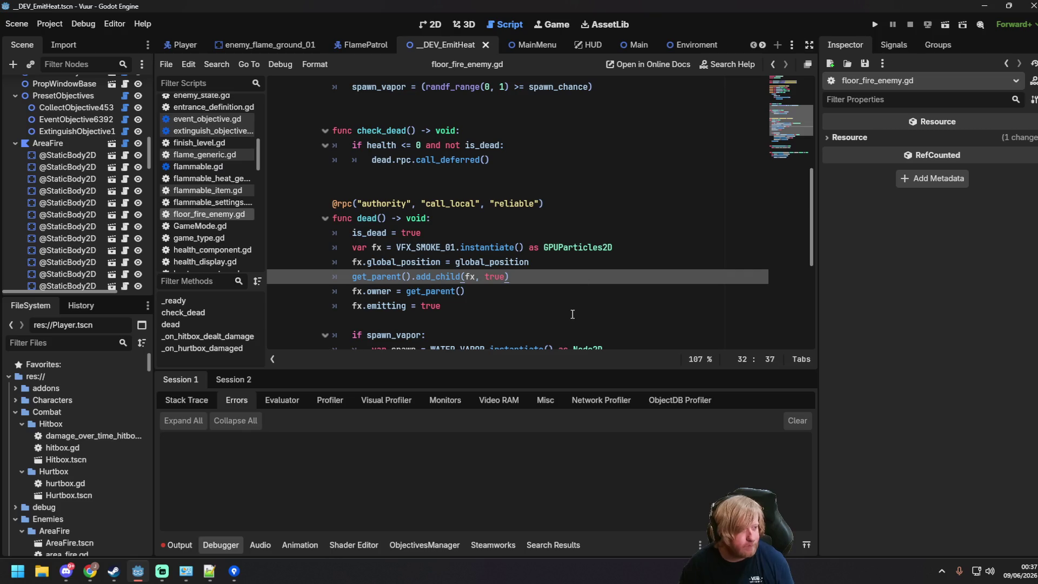
{"action": "left_click", "coordinate": [461, 160]}
{"action": "key", "text": "ctrl+s"}
- Switch to the 2D workspace and select the AreaFire node in the Scene dock
{"action": "left_click", "coordinate": [430, 25]}
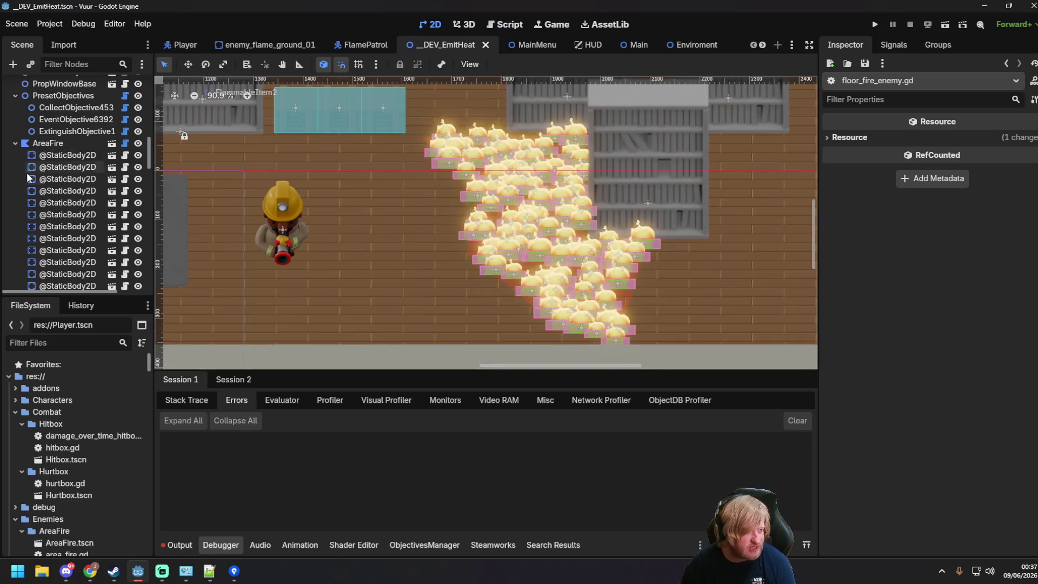
{"action": "left_click", "coordinate": [47, 143]}
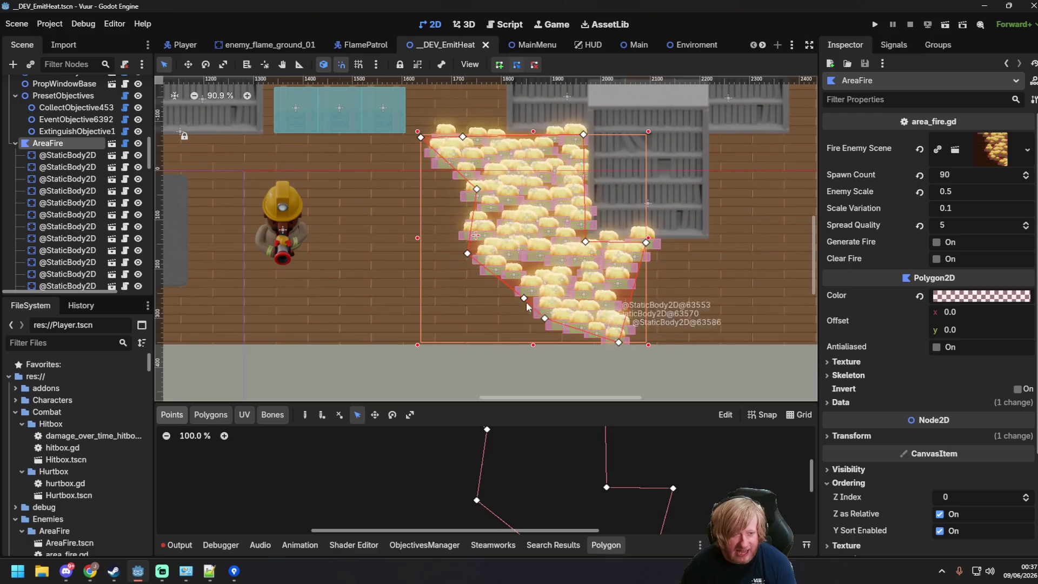
{"action": "scroll", "coordinate": [517, 236], "scroll_direction": "up", "scroll_amount": 4}
{"action": "scroll", "coordinate": [515, 237], "scroll_direction": "down", "scroll_amount": 4}
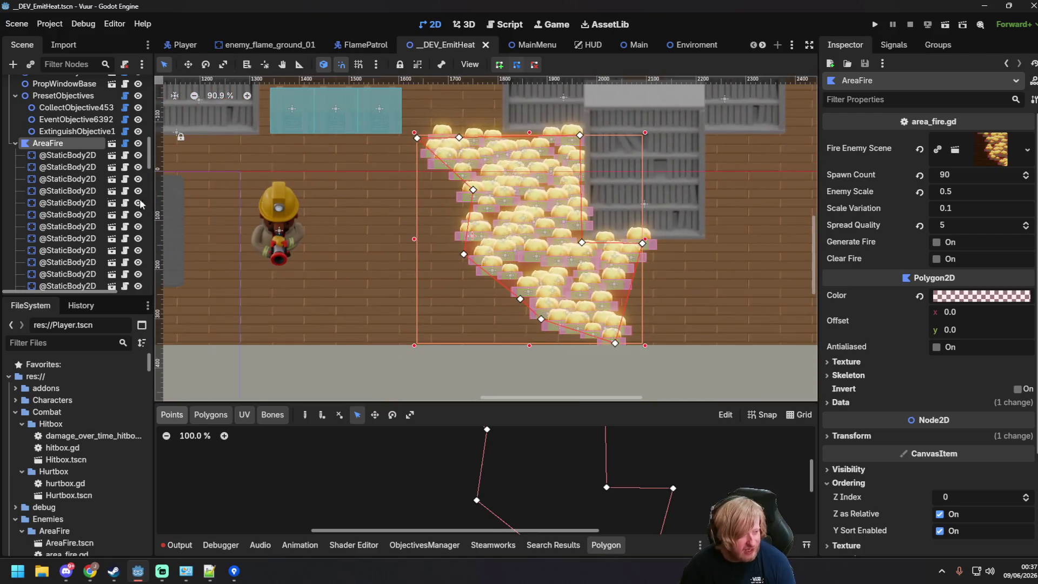
{"action": "scroll", "coordinate": [71, 194], "scroll_direction": "down", "scroll_amount": 5}
{"action": "scroll", "coordinate": [72, 195], "scroll_direction": "up", "scroll_amount": 5}
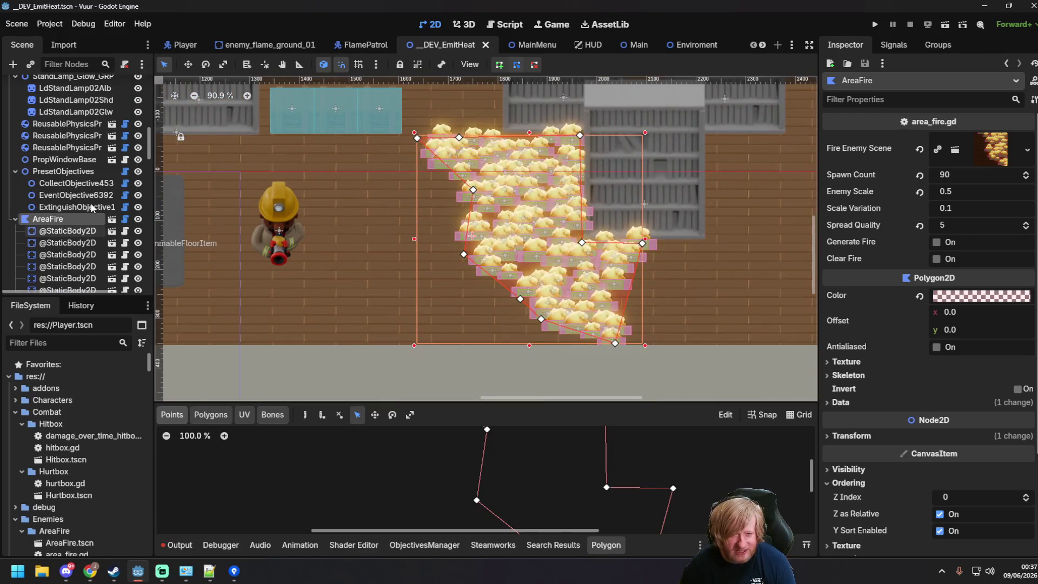
- Regenerate AreaFire's fires, undo an accidental fire move, and reselect AreaFire
{"action": "left_click", "coordinate": [938, 243]}
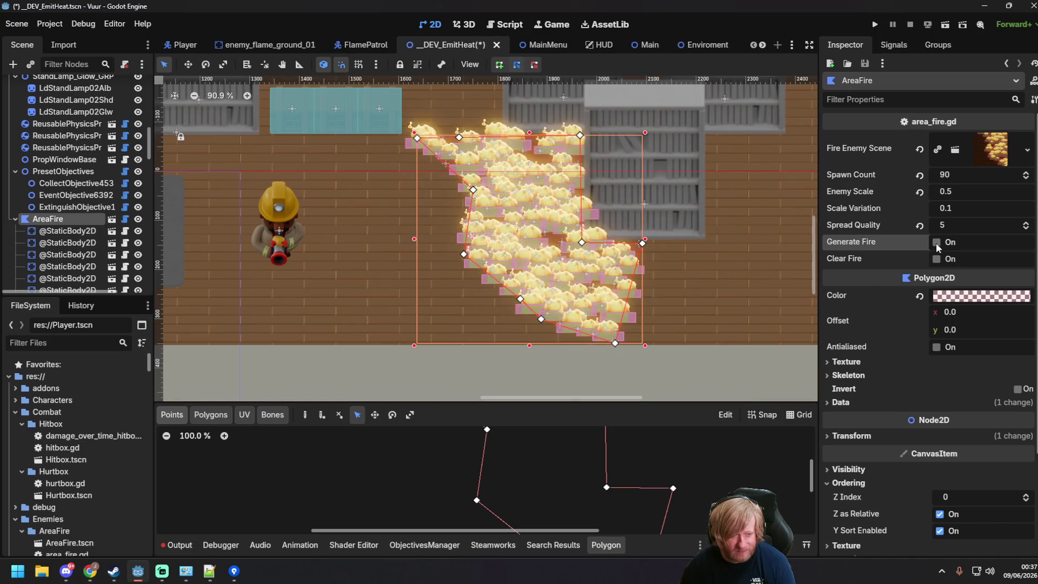
{"action": "left_click_drag", "start_coordinate": [455, 190], "coordinate": [442, 203]}
{"action": "key", "text": "ctrl+z"}
{"action": "scroll", "coordinate": [73, 220], "scroll_direction": "up", "scroll_amount": 5}
{"action": "scroll", "coordinate": [73, 221], "scroll_direction": "up", "scroll_amount": 10}
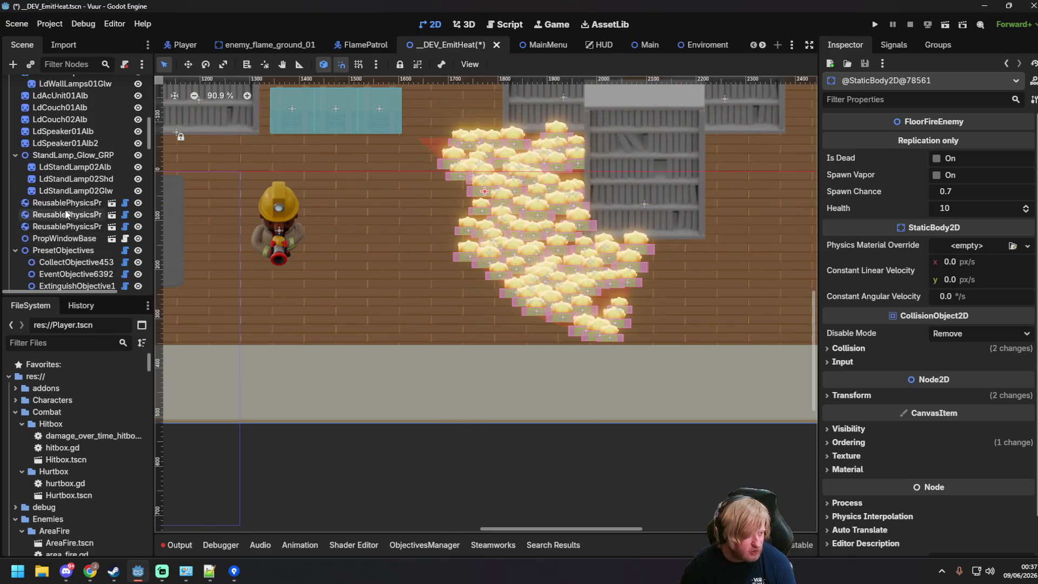
{"action": "left_click", "coordinate": [59, 221]}
- Stretch the AreaFire polygon left and down, add a bottom-edge vertex, and regenerate fires
{"action": "mouse_move", "coordinate": [471, 190]}
{"action": "left_mouse_down"}
{"action": "mouse_move", "coordinate": [337, 202]}
{"action": "mouse_move", "coordinate": [326, 256]}
{"action": "left_mouse_up"}
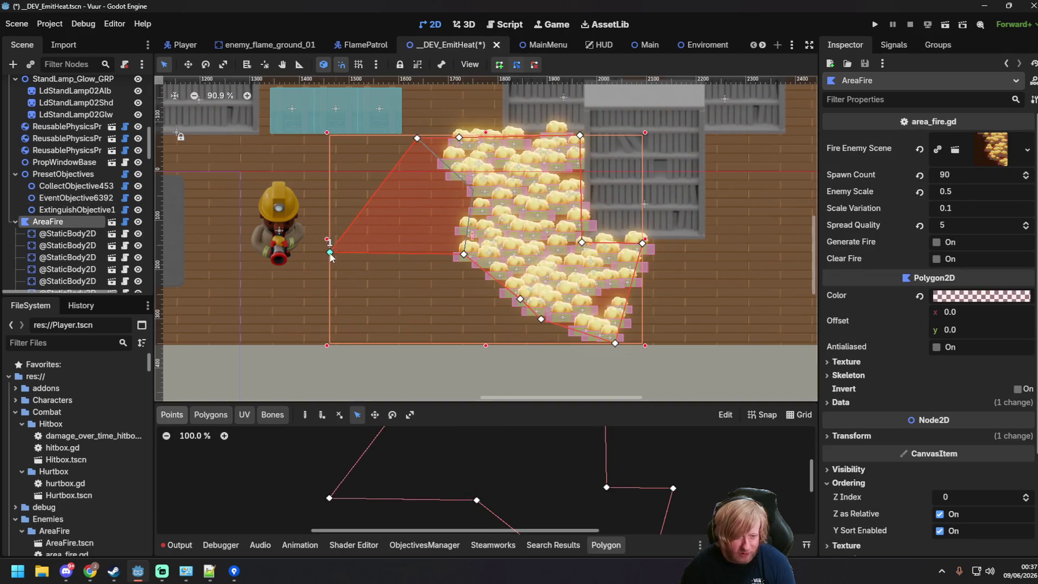
{"action": "left_click", "coordinate": [937, 243]}
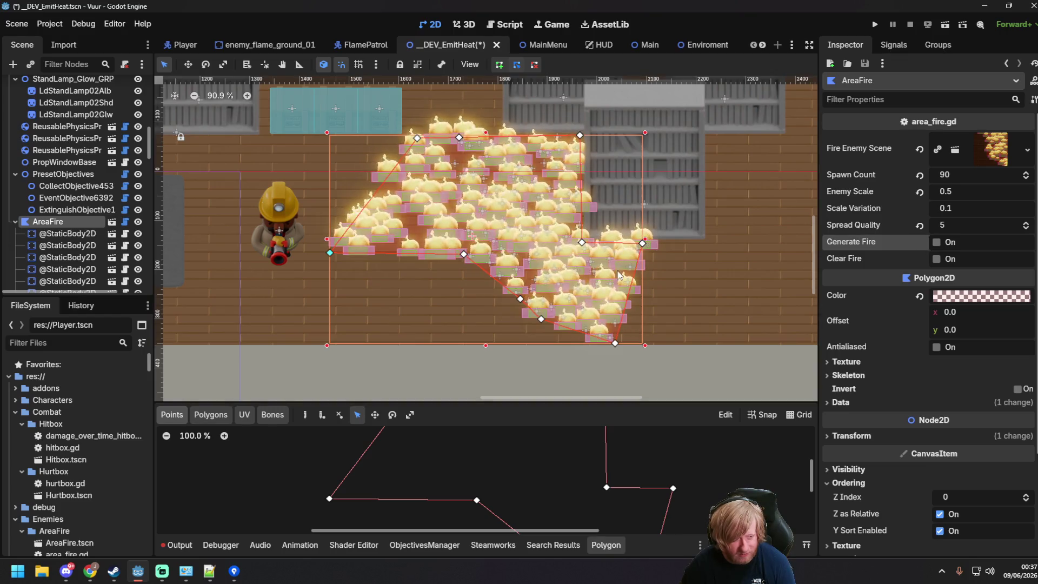
{"action": "mouse_move", "coordinate": [464, 255]}
{"action": "left_mouse_down"}
{"action": "mouse_move", "coordinate": [404, 300]}
{"action": "mouse_move", "coordinate": [276, 345]}
{"action": "left_mouse_up"}
{"action": "left_click_drag", "start_coordinate": [453, 313], "coordinate": [470, 341]}
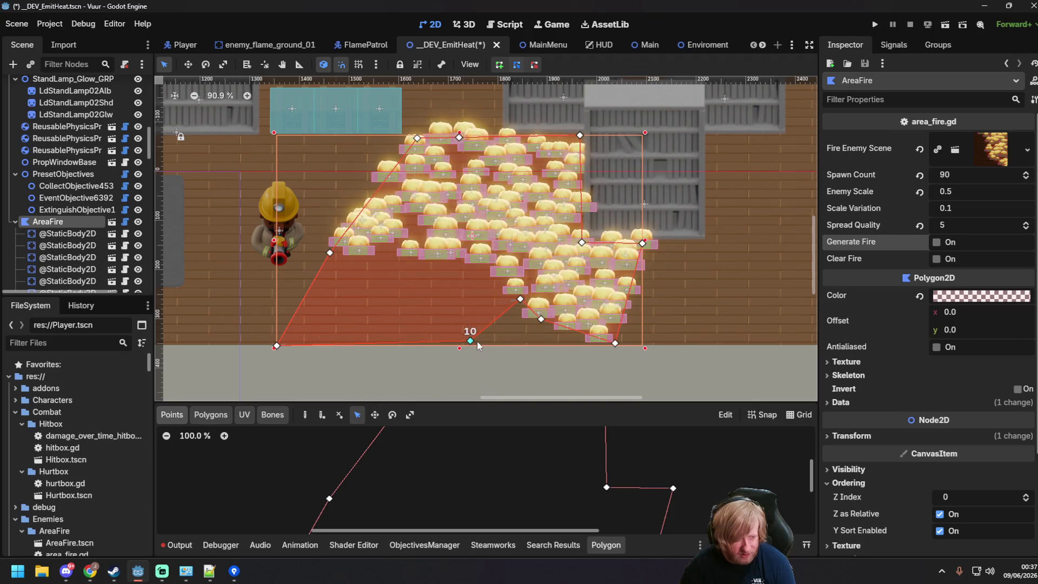
{"action": "left_click", "coordinate": [937, 243]}
{"action": "left_click", "coordinate": [939, 244]}
{"action": "left_click", "coordinate": [939, 245]}
{"action": "left_click", "coordinate": [940, 245]}
- Set Spawn Count to 140, regenerate, then set it back to 90 and regenerate
{"action": "left_click", "coordinate": [963, 175]}
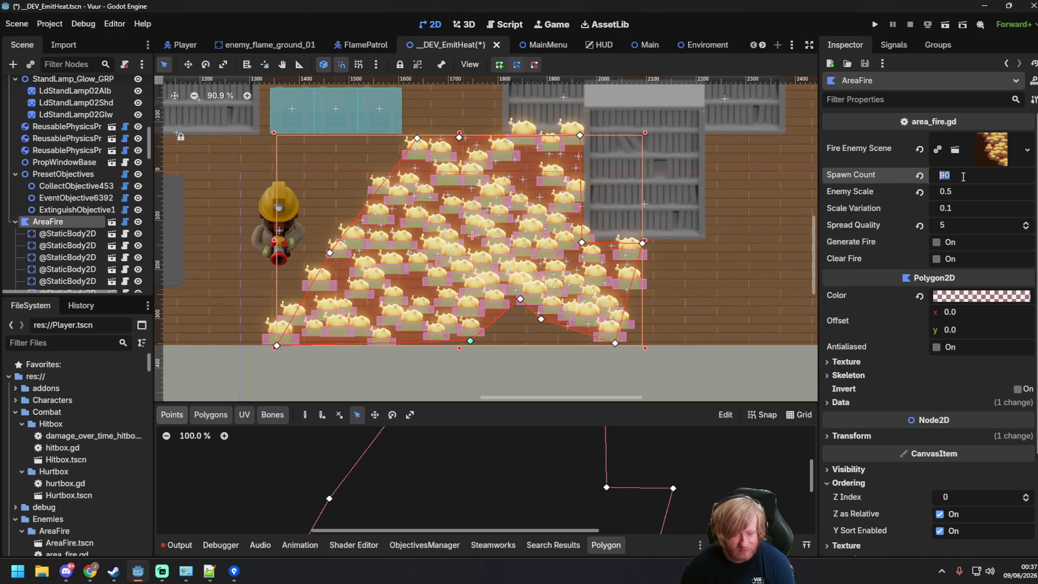
{"action": "type", "text": "140"}
{"action": "key", "text": "Return"}
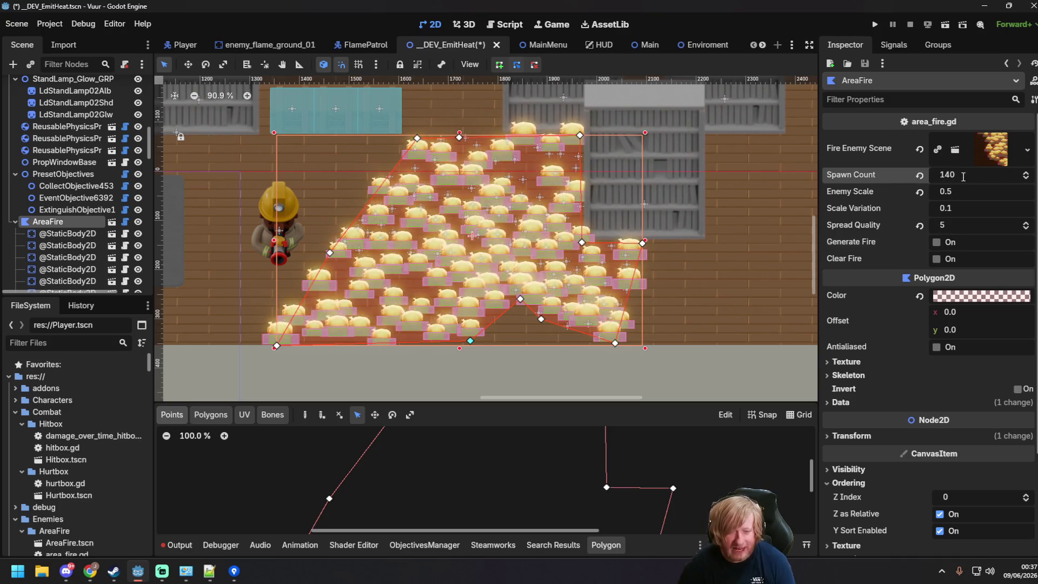
{"action": "left_click", "coordinate": [938, 244]}
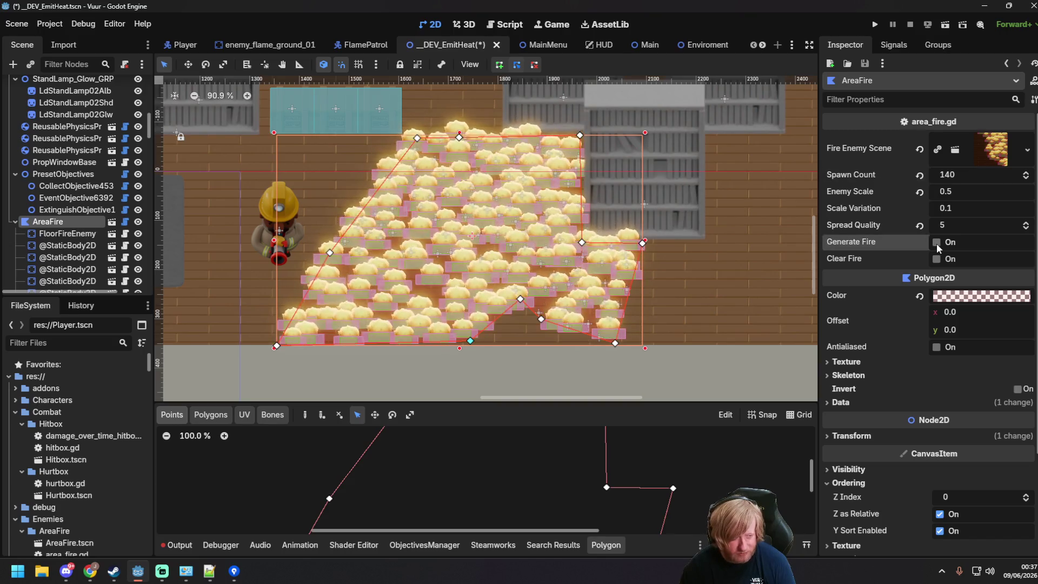
{"action": "left_click", "coordinate": [947, 175]}
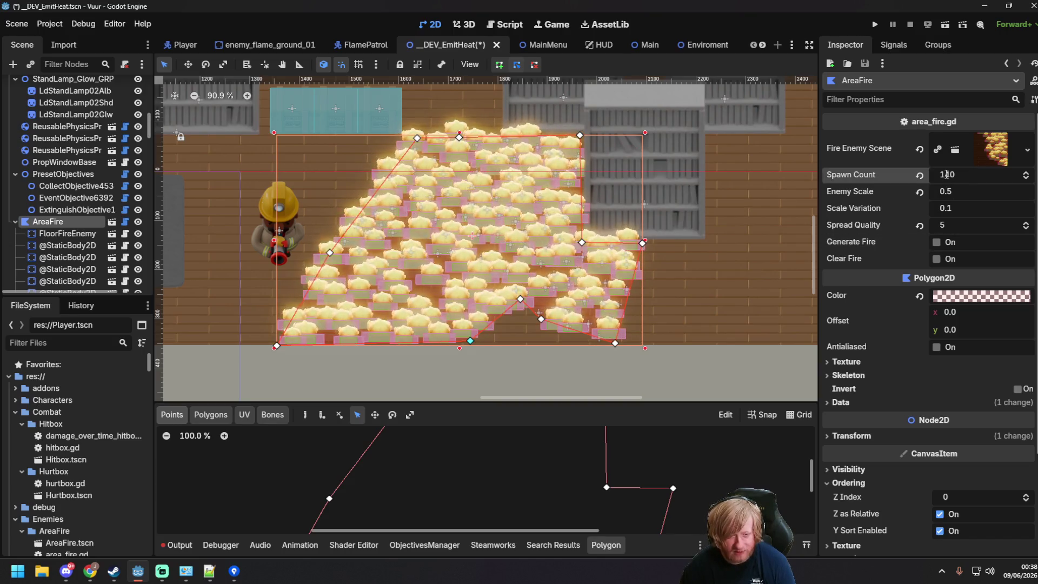
{"action": "type", "text": "90"}
{"action": "key", "text": "Return"}
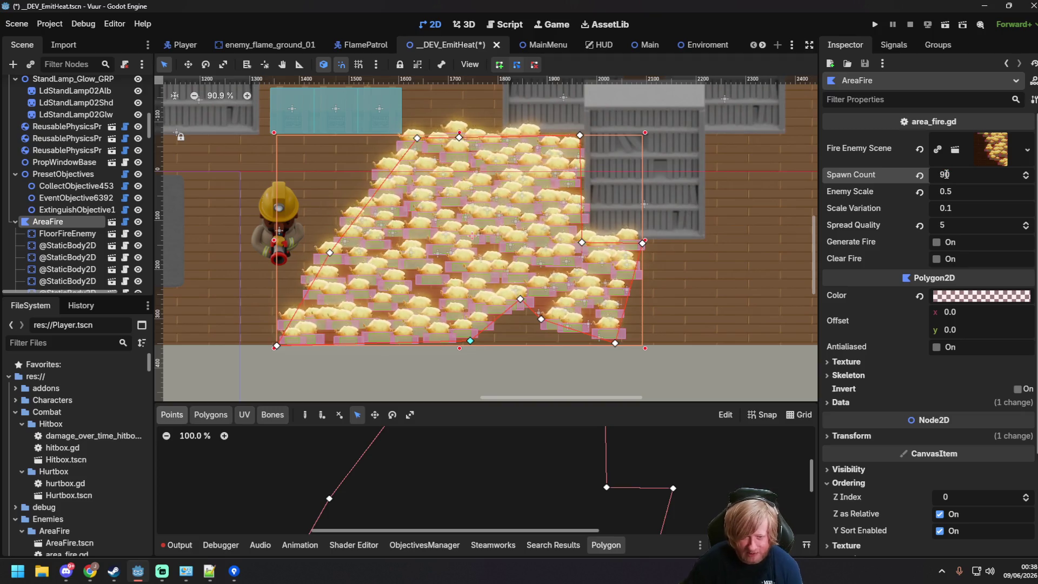
{"action": "left_click", "coordinate": [938, 242]}
{"action": "left_click", "coordinate": [938, 242]}
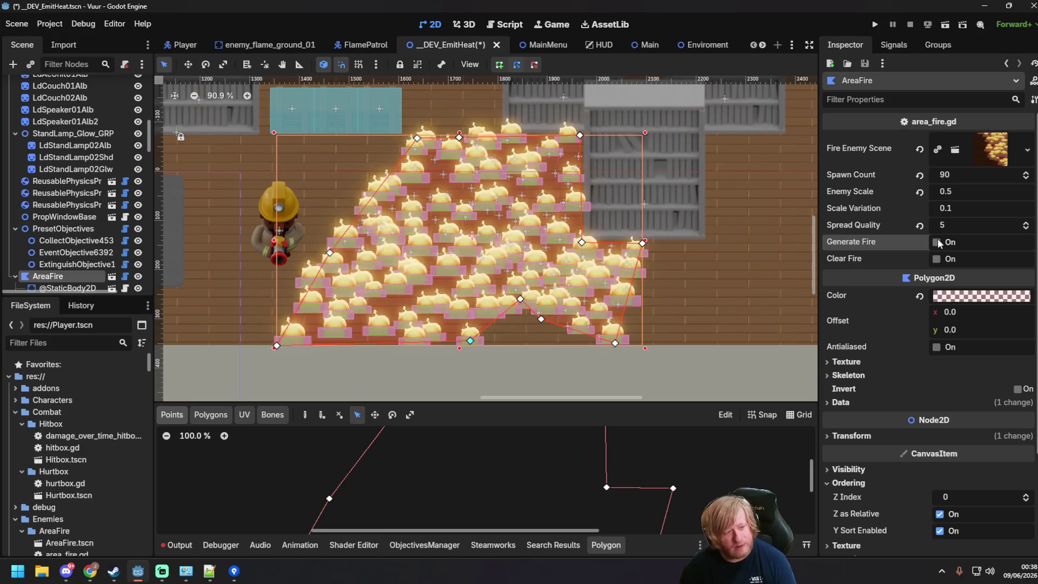
- Delete polygon vertex 0, shift the first vertex right, and regenerate the fires
{"action": "left_click", "coordinate": [276, 346]}
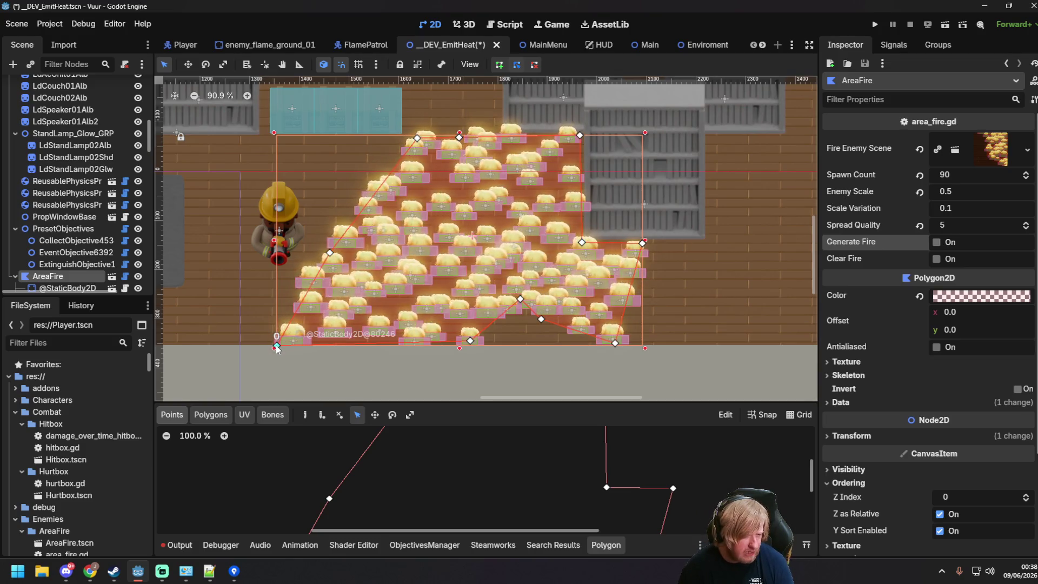
{"action": "left_click_drag", "start_coordinate": [277, 347], "coordinate": [330, 253]}
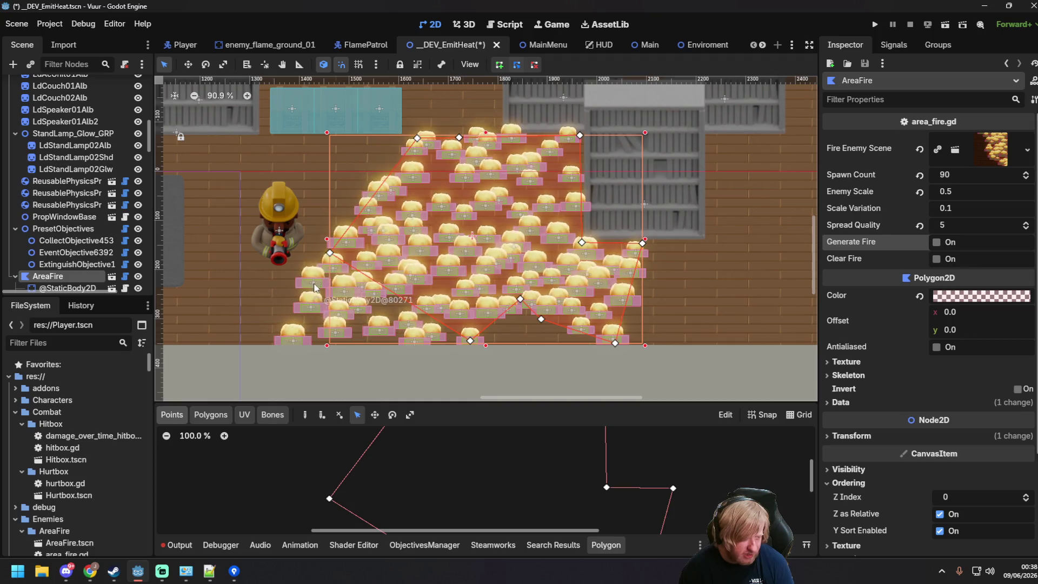
{"action": "right_click", "coordinate": [330, 253]}
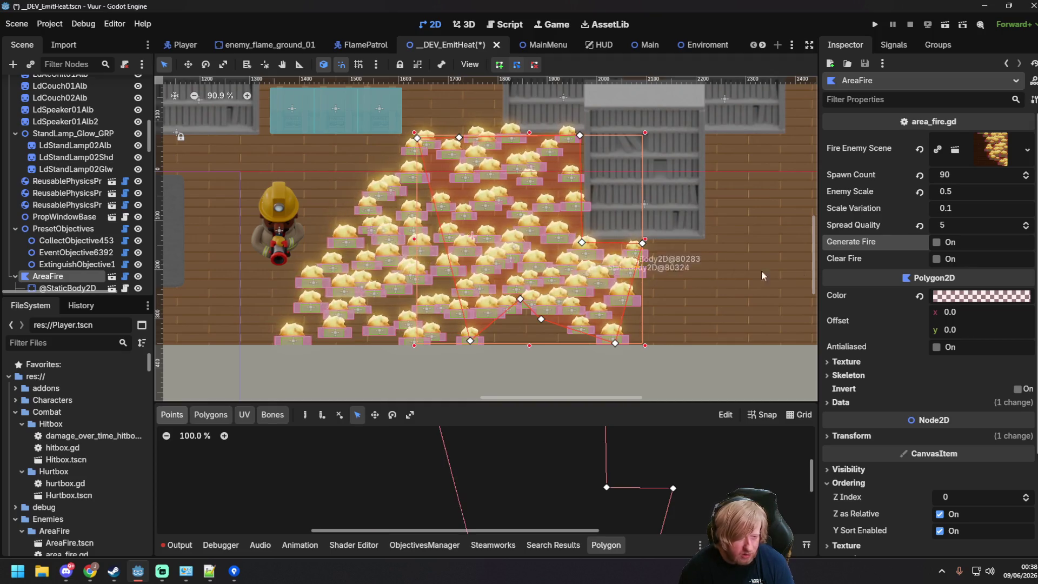
{"action": "left_click", "coordinate": [941, 244]}
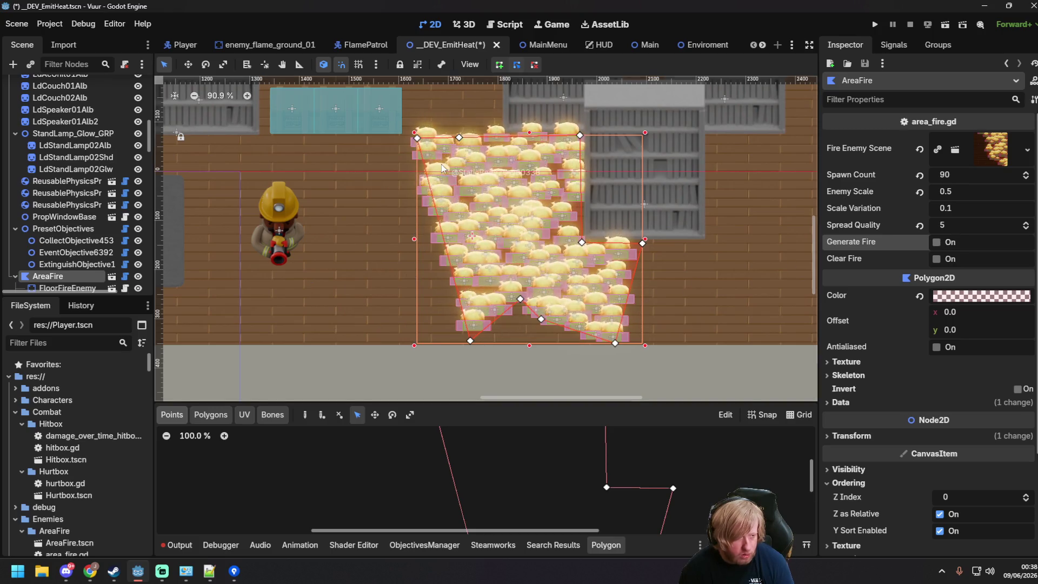
{"action": "left_click_drag", "start_coordinate": [417, 139], "coordinate": [459, 138]}
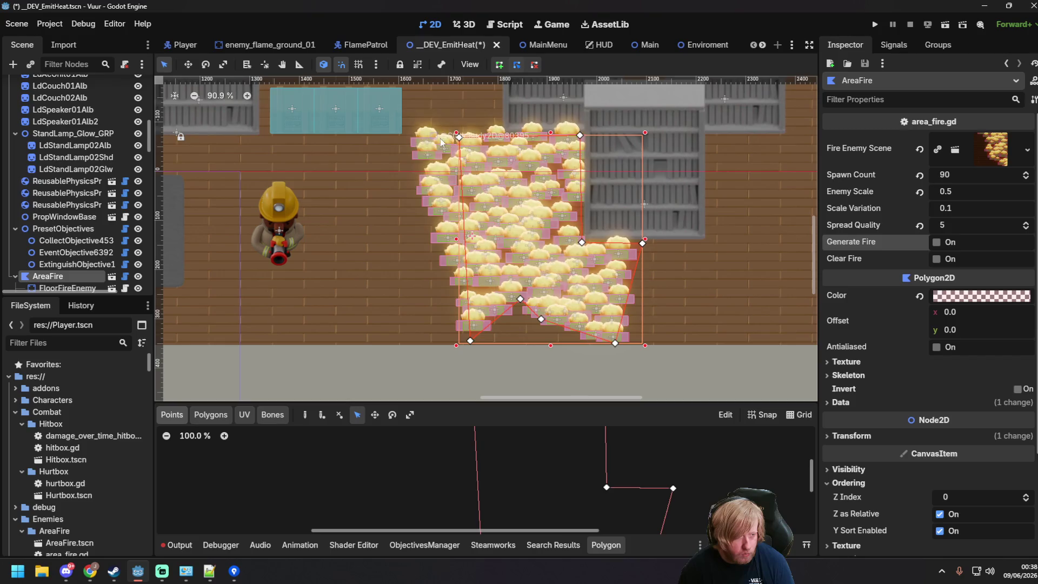
{"action": "left_click", "coordinate": [941, 243]}
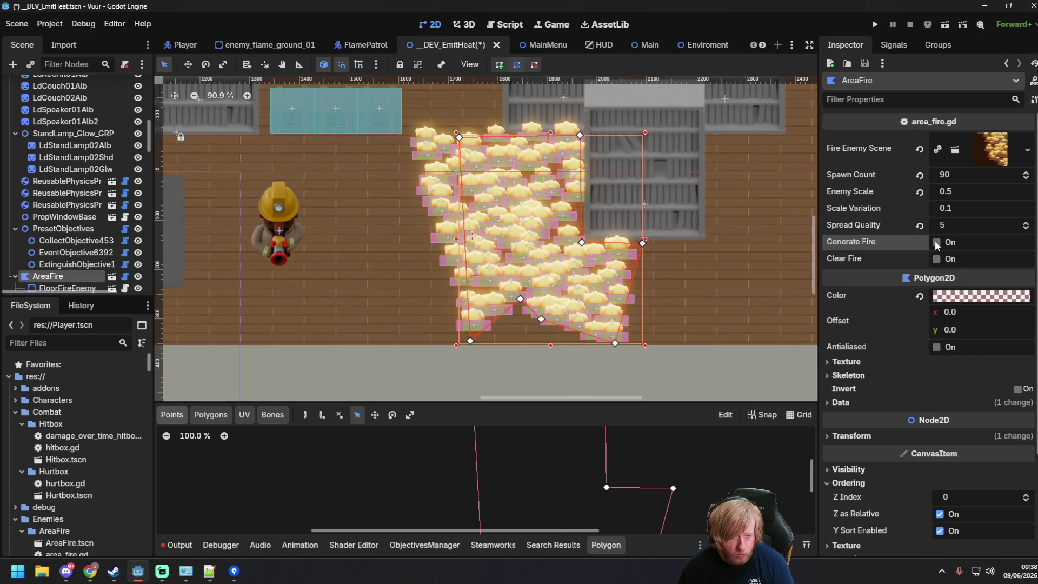
- Raise a corner, delete the bottom-left corner, move a corner left, regenerate fires, and save
{"action": "left_click_drag", "start_coordinate": [615, 344], "coordinate": [611, 287]}
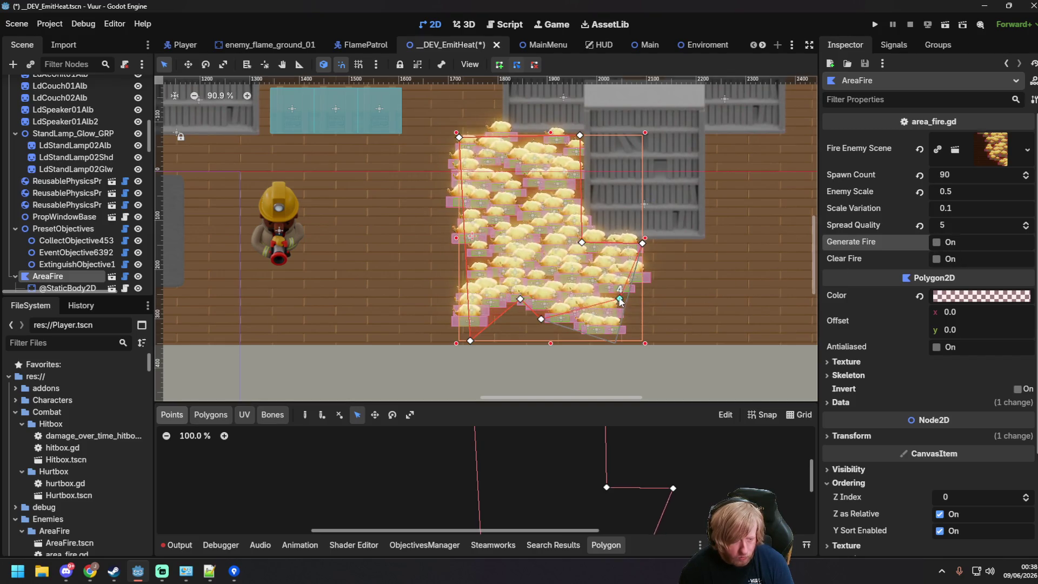
{"action": "right_click", "coordinate": [469, 341]}
{"action": "left_click_drag", "start_coordinate": [520, 300], "coordinate": [467, 299]}
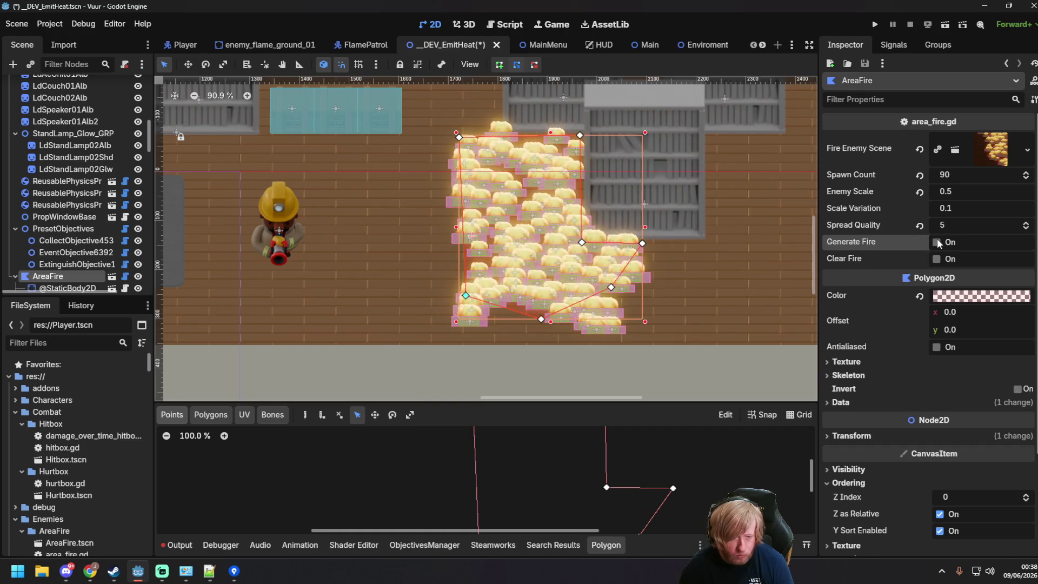
{"action": "left_click", "coordinate": [409, 233]}
{"action": "scroll", "coordinate": [414, 300], "scroll_direction": "down", "scroll_amount": 3}
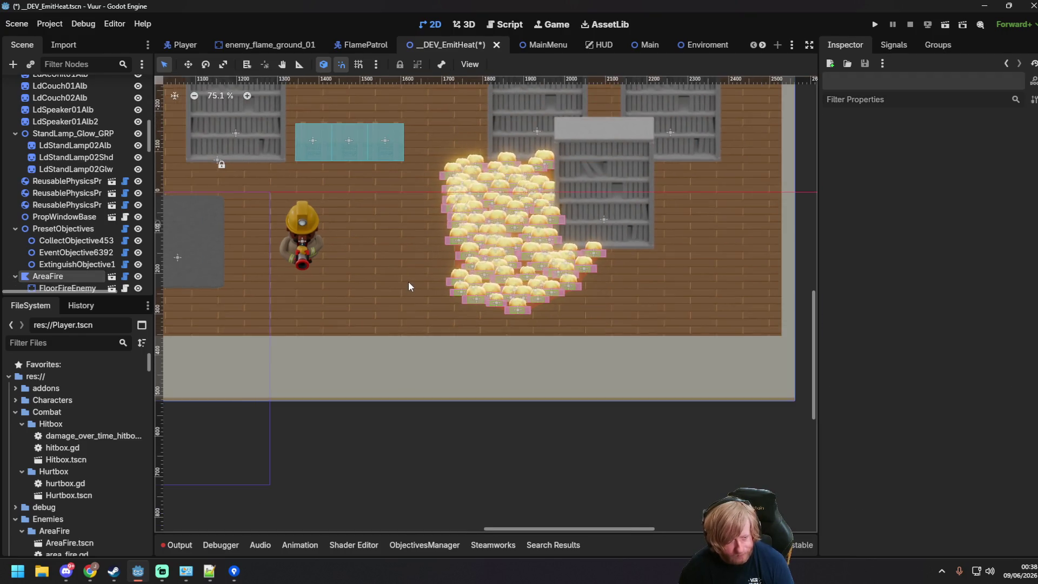
{"action": "scroll", "coordinate": [408, 281], "scroll_direction": "up", "scroll_amount": 4}
{"action": "key", "text": "ctrl+s"}
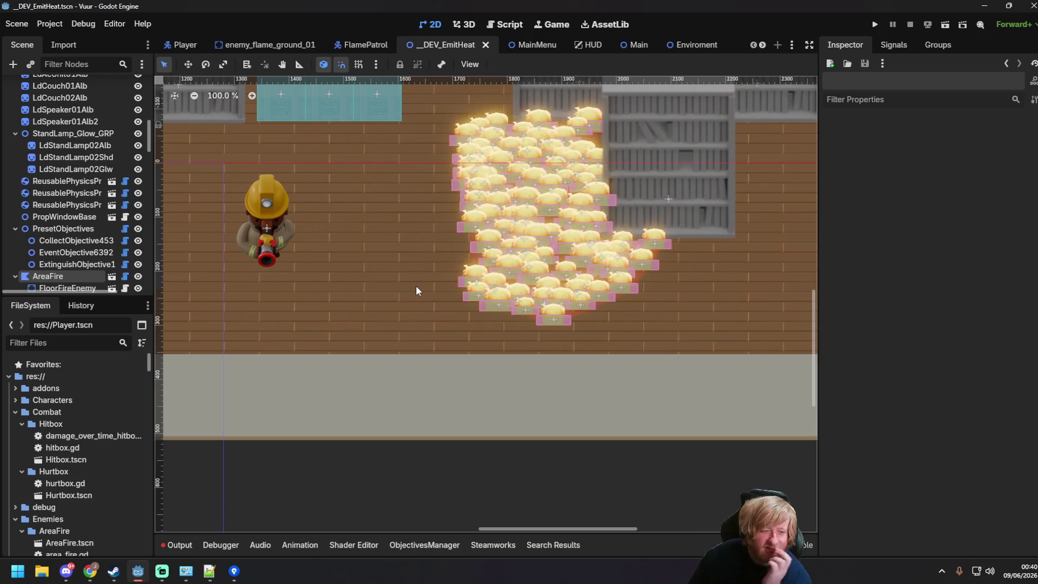
{"action": "scroll", "coordinate": [267, 269], "scroll_direction": "down", "scroll_amount": 2}
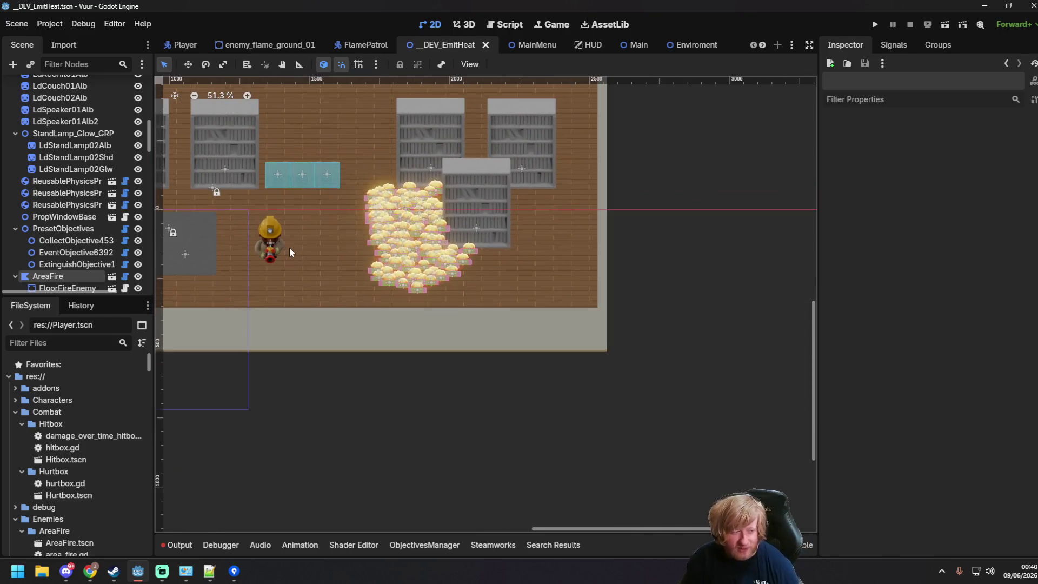
- Run the current scene with F6, close it, and restart the run
{"action": "scroll", "coordinate": [293, 243], "scroll_direction": "up", "scroll_amount": 3}
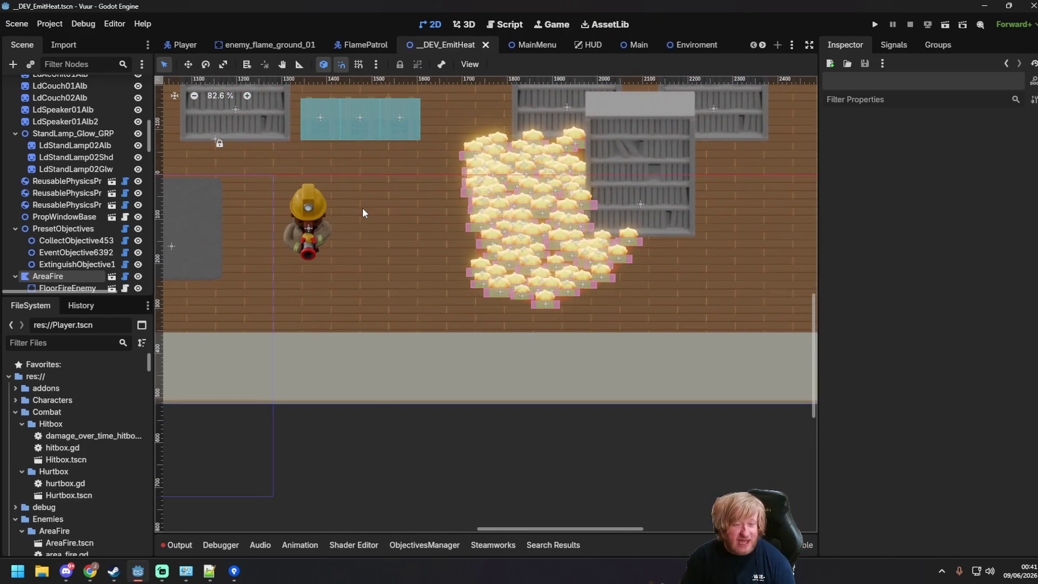
{"action": "key", "text": "F6"}
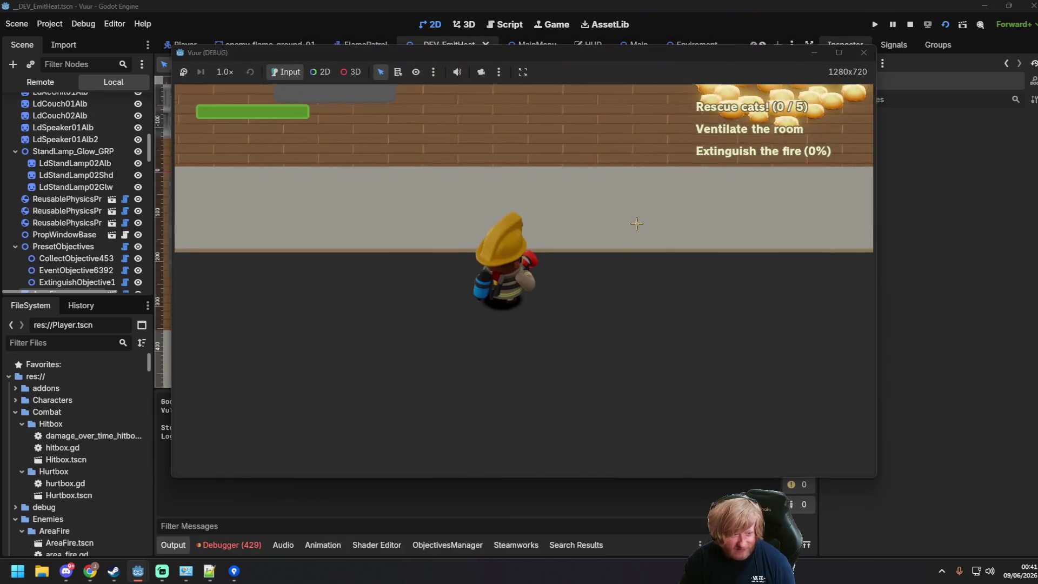
{"action": "left_click", "coordinate": [865, 53]}
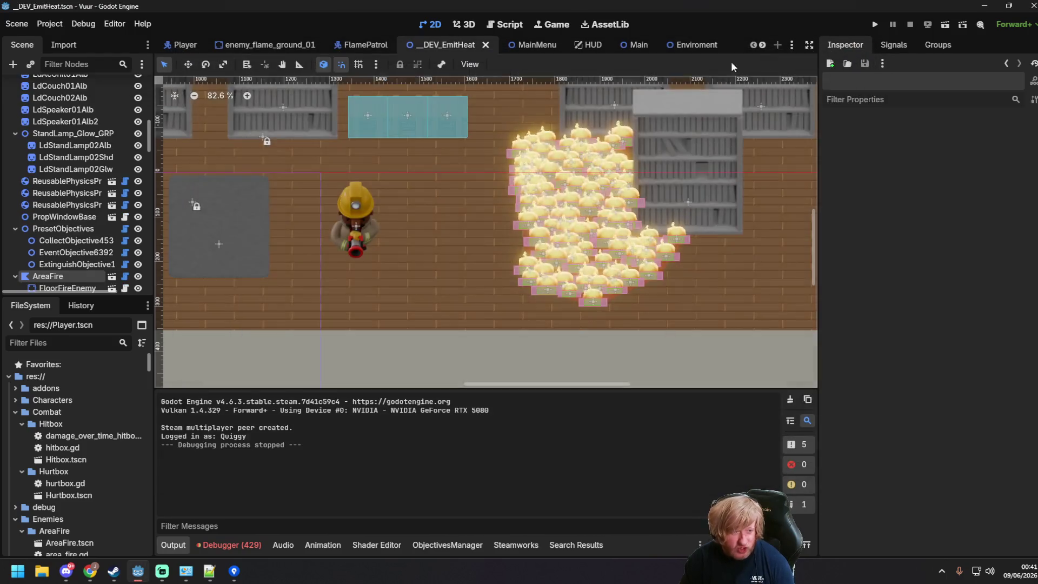
{"action": "key", "text": "F6"}
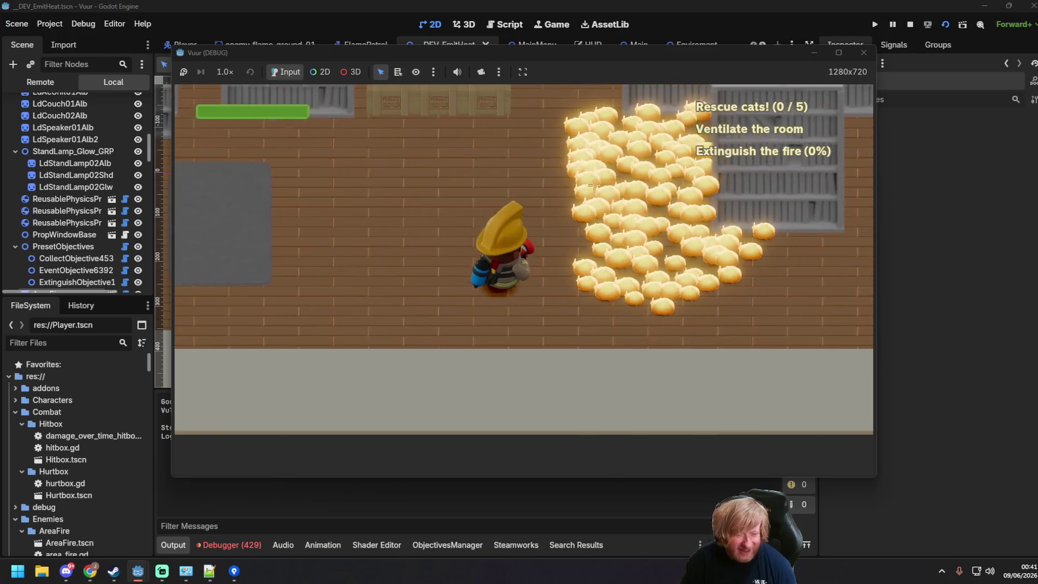
- Walk the firefighter around the room with WASD while spraying water at the fires
{"action": "left_click", "coordinate": [722, 216]}
{"action": "key", "text": "d"}
{"action": "mouse_move", "coordinate": [722, 215]}
{"action": "left_mouse_down"}
{"action": "mouse_move", "coordinate": [741, 216]}
{"action": "mouse_move", "coordinate": [746, 281]}
{"action": "mouse_move", "coordinate": [759, 245]}
{"action": "mouse_move", "coordinate": [595, 206]}
{"action": "left_mouse_up"}
{"action": "key", "text": "w"}
{"action": "key", "text": "s"}
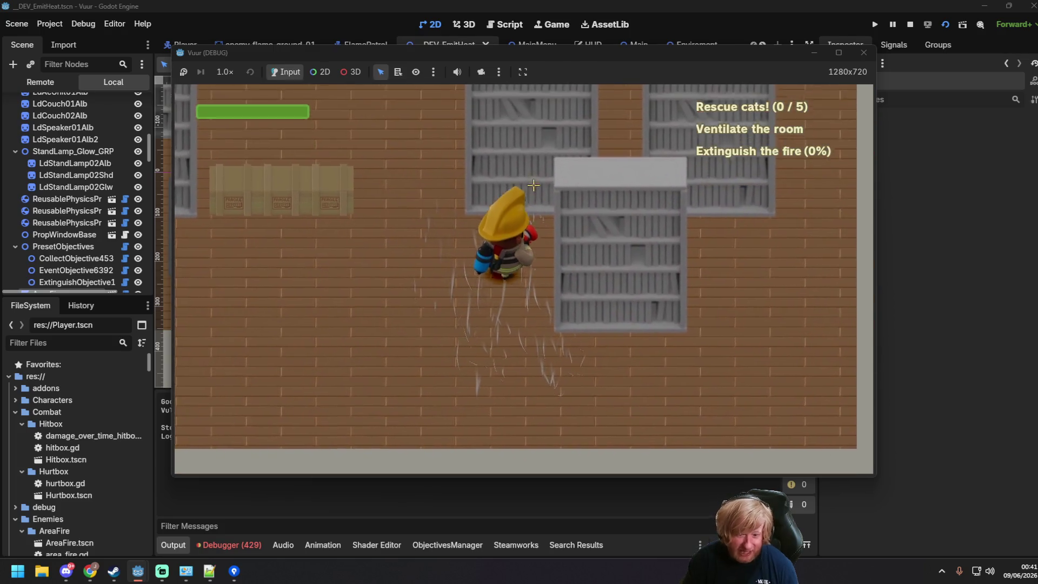
{"action": "key", "text": "d"}
{"action": "key", "text": "a"}
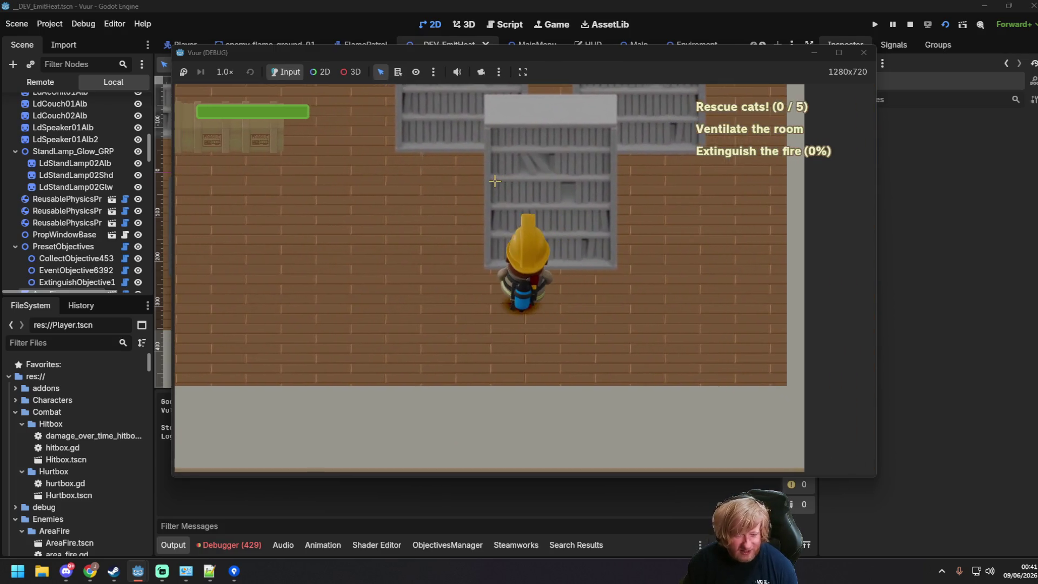
{"action": "mouse_move", "coordinate": [490, 162]}
{"action": "left_mouse_down"}
{"action": "mouse_move", "coordinate": [491, 151]}
{"action": "mouse_move", "coordinate": [536, 157]}
{"action": "mouse_move", "coordinate": [473, 165]}
{"action": "left_mouse_up"}
{"action": "key", "text": "s"}
{"action": "key", "text": "a"}
{"action": "key", "text": "d"}
- Spray out the remaining fires until Extinguish the fire reads 100%, then close the game
{"action": "left_click_drag", "start_coordinate": [413, 246], "coordinate": [387, 232]}
{"action": "key", "text": "s"}
{"action": "key", "text": "a"}
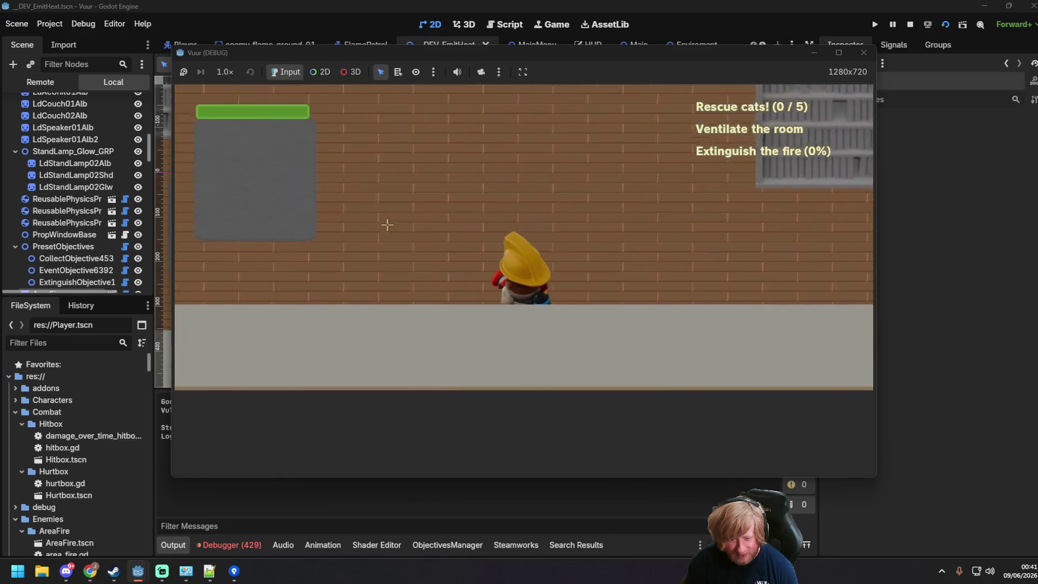
{"action": "key", "text": "a"}
{"action": "key", "text": "w"}
{"action": "left_click_drag", "start_coordinate": [379, 142], "coordinate": [319, 132]}
{"action": "key", "text": "w"}
{"action": "key", "text": "d"}
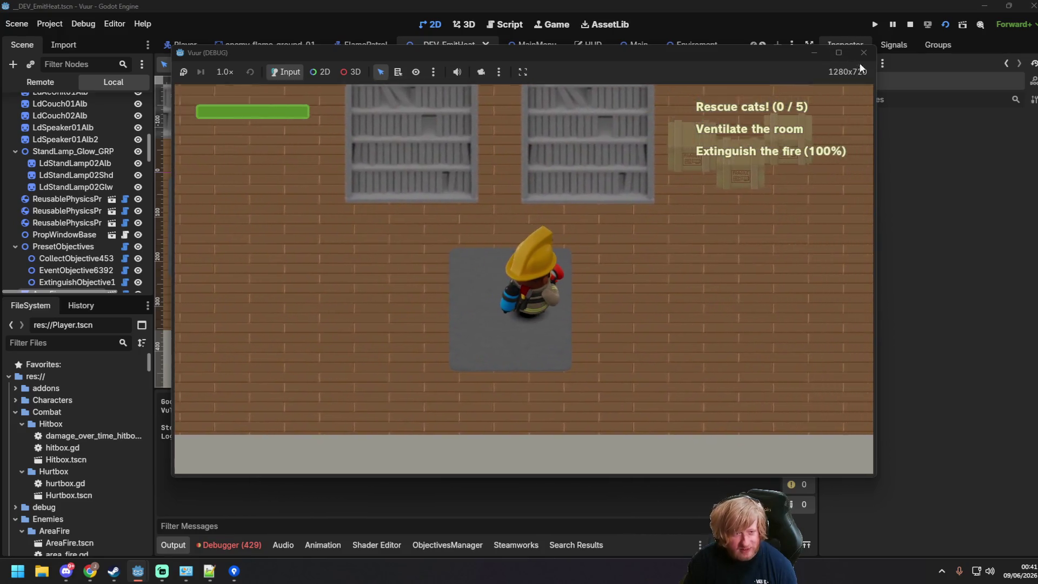
{"action": "left_click", "coordinate": [864, 53]}
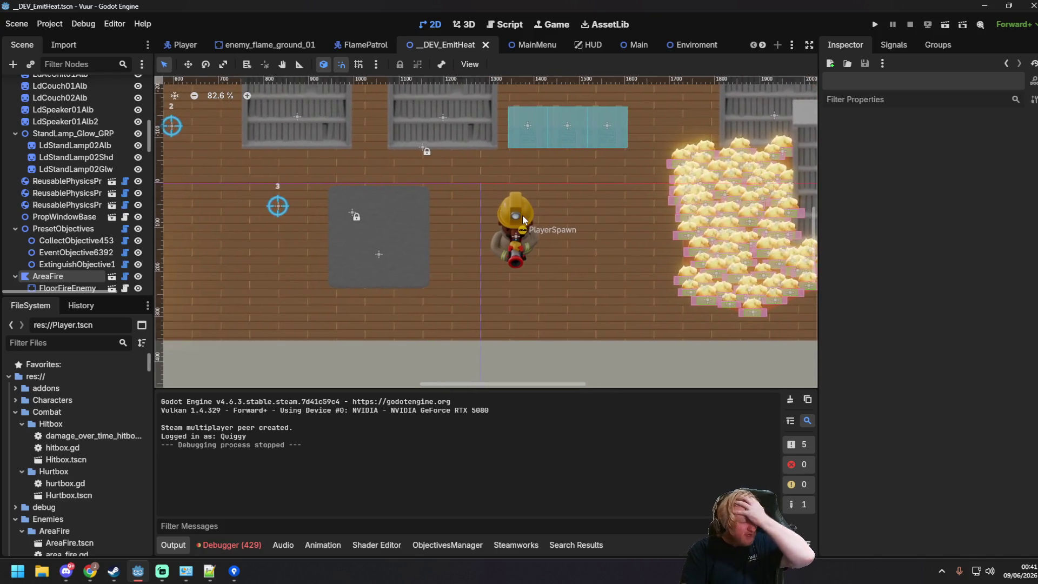
- Pan and zoom around the level, then select the first bookshelf, FlammableItem
{"action": "scroll", "coordinate": [402, 182], "scroll_direction": "right", "scroll_amount": 3}
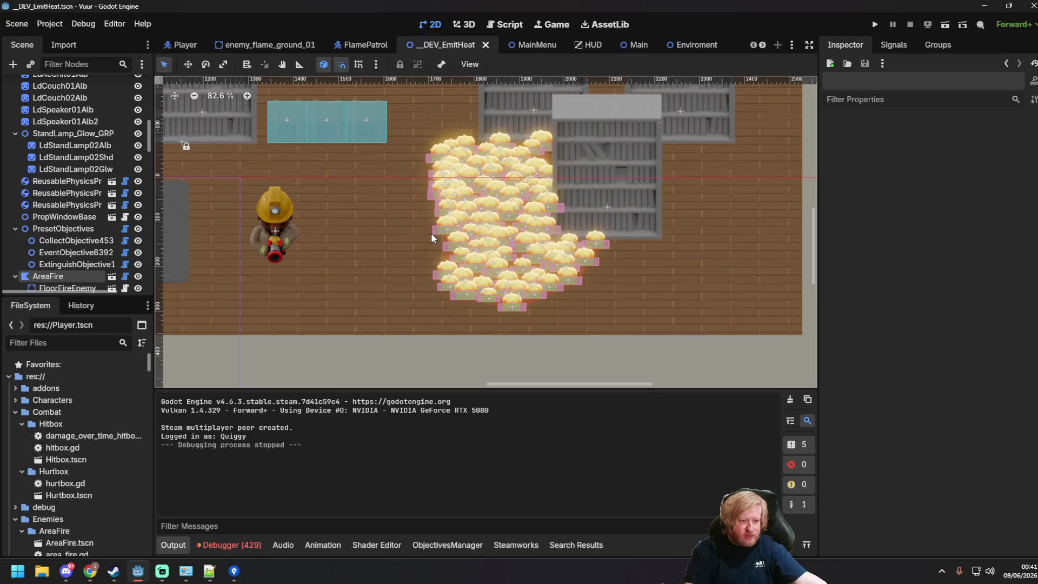
{"action": "left_click_drag", "start_coordinate": [320, 179], "coordinate": [324, 177]}
{"action": "scroll", "coordinate": [325, 178], "scroll_direction": "left", "scroll_amount": 9}
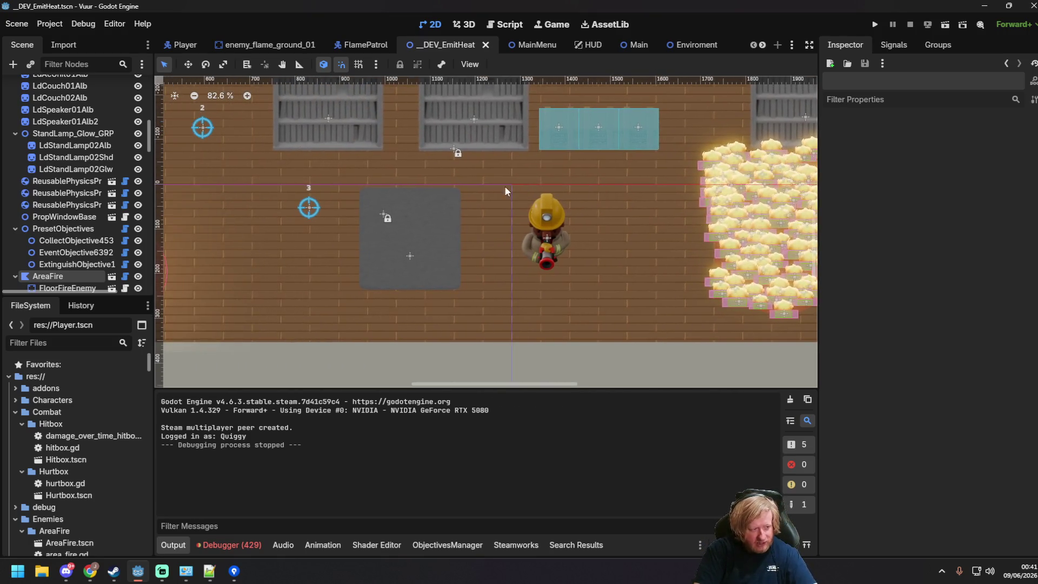
{"action": "scroll", "coordinate": [209, 172], "scroll_direction": "left", "scroll_amount": 4}
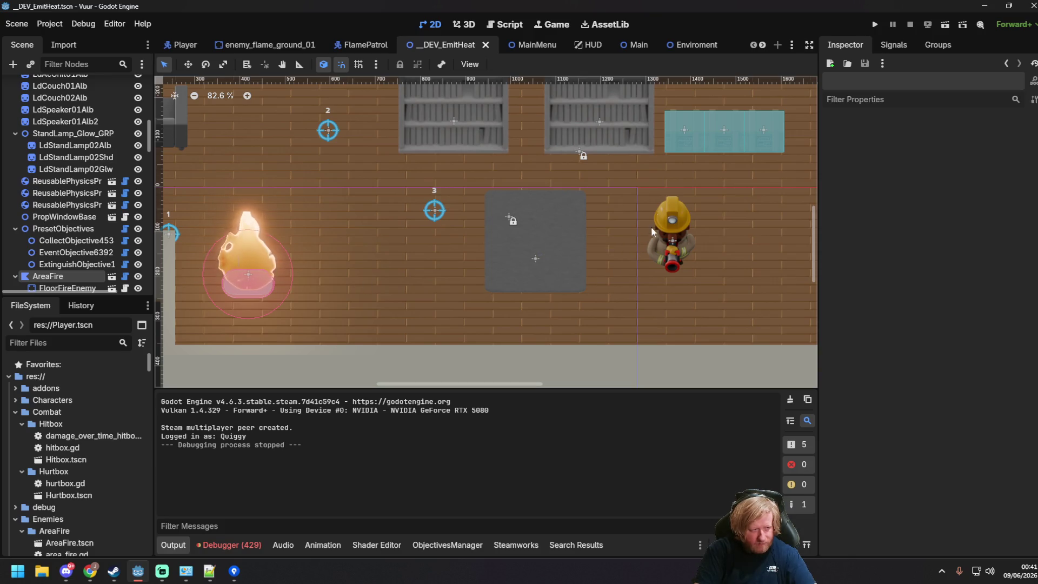
{"action": "scroll", "coordinate": [476, 203], "scroll_direction": "right", "scroll_amount": 7}
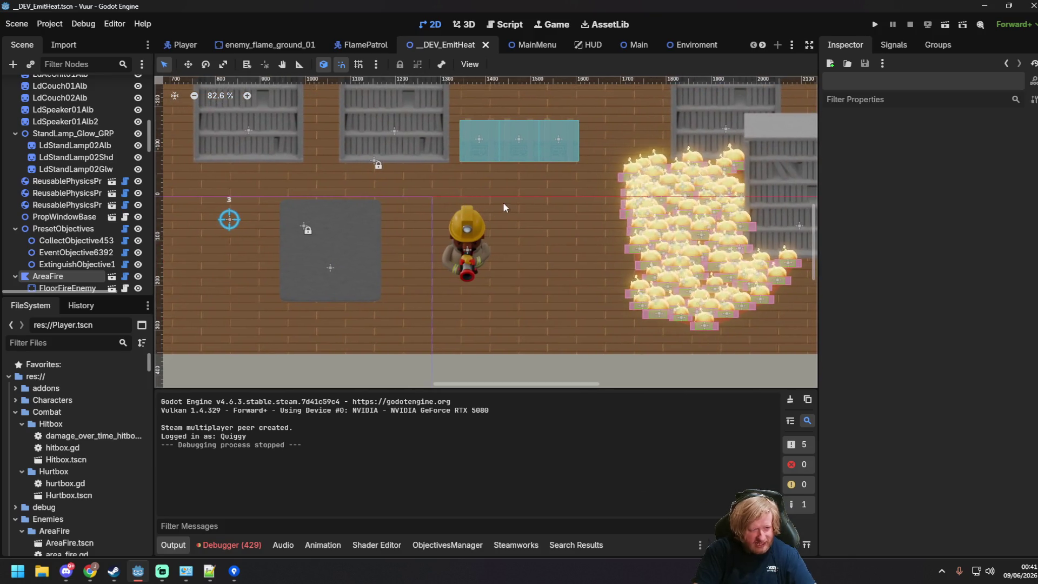
{"action": "scroll", "coordinate": [489, 209], "scroll_direction": "left", "scroll_amount": 2}
{"action": "scroll", "coordinate": [489, 209], "scroll_direction": "up", "scroll_amount": 1}
{"action": "scroll", "coordinate": [520, 238], "scroll_direction": "left", "scroll_amount": 7}
{"action": "scroll", "coordinate": [520, 238], "scroll_direction": "up", "scroll_amount": 1}
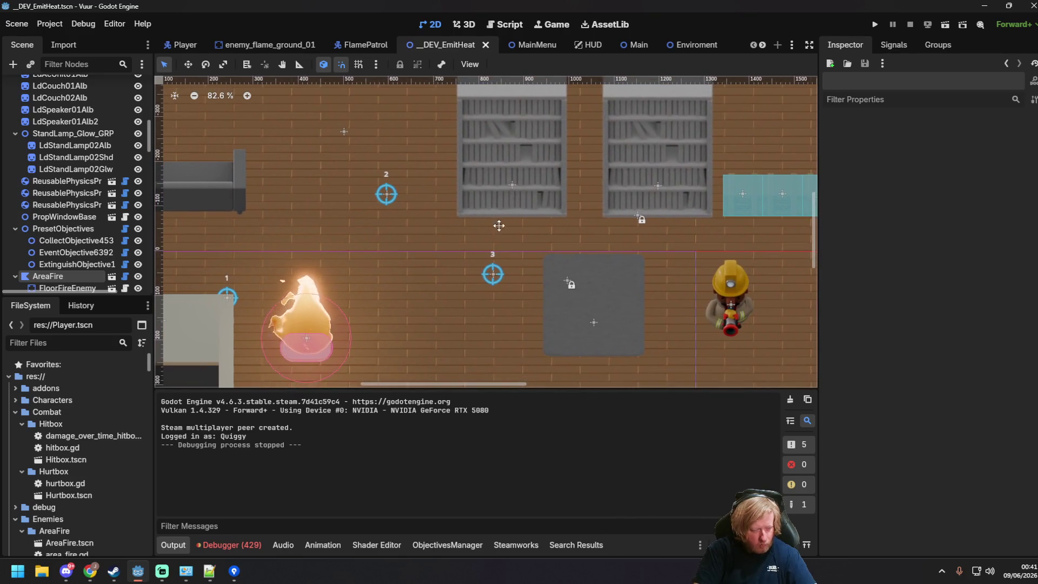
{"action": "scroll", "coordinate": [470, 242], "scroll_direction": "left", "scroll_amount": 4}
{"action": "scroll", "coordinate": [470, 242], "scroll_direction": "down", "scroll_amount": 2}
{"action": "scroll", "coordinate": [519, 290], "scroll_direction": "down", "scroll_amount": 6}
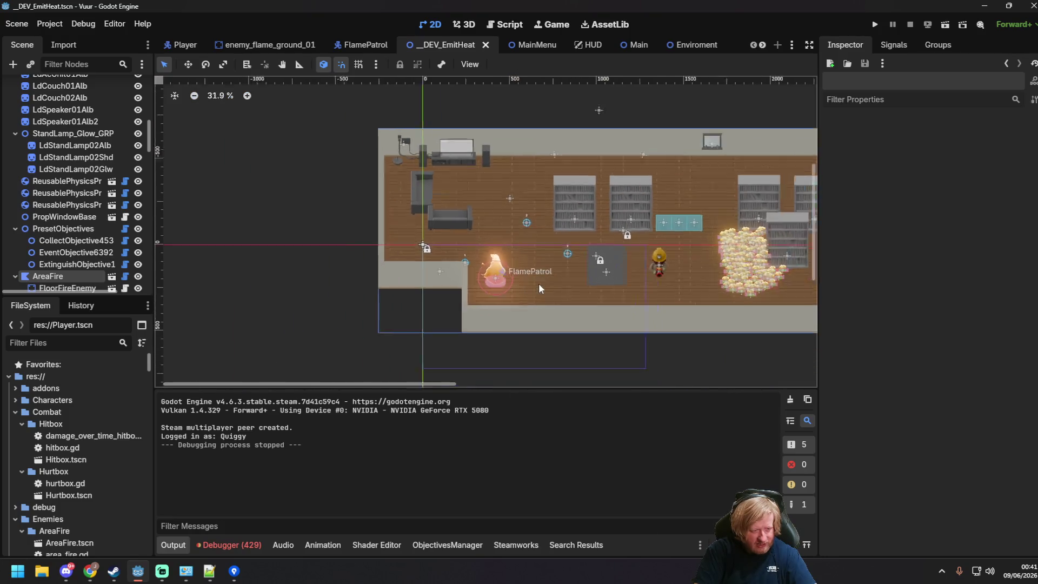
{"action": "scroll", "coordinate": [410, 212], "scroll_direction": "right", "scroll_amount": 10}
{"action": "scroll", "coordinate": [410, 213], "scroll_direction": "up", "scroll_amount": 3}
{"action": "scroll", "coordinate": [358, 214], "scroll_direction": "up", "scroll_amount": 2}
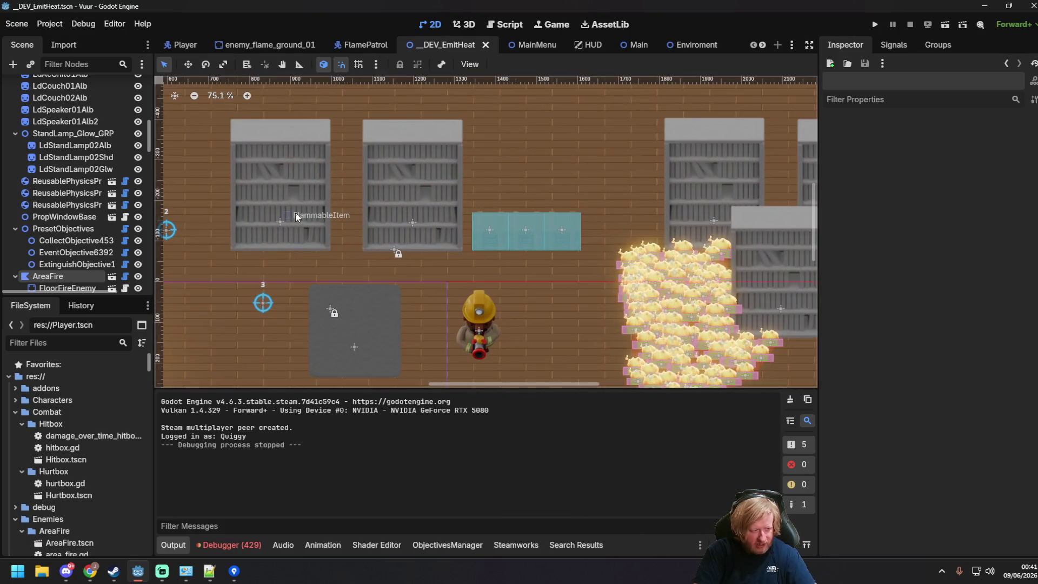
{"action": "left_click", "coordinate": [295, 213]}
- Select the FlammableFloorItem node and open its attached flammable_item.gd script
{"action": "scroll", "coordinate": [226, 265], "scroll_direction": "down", "scroll_amount": 2}
{"action": "scroll", "coordinate": [375, 228], "scroll_direction": "up", "scroll_amount": 5}
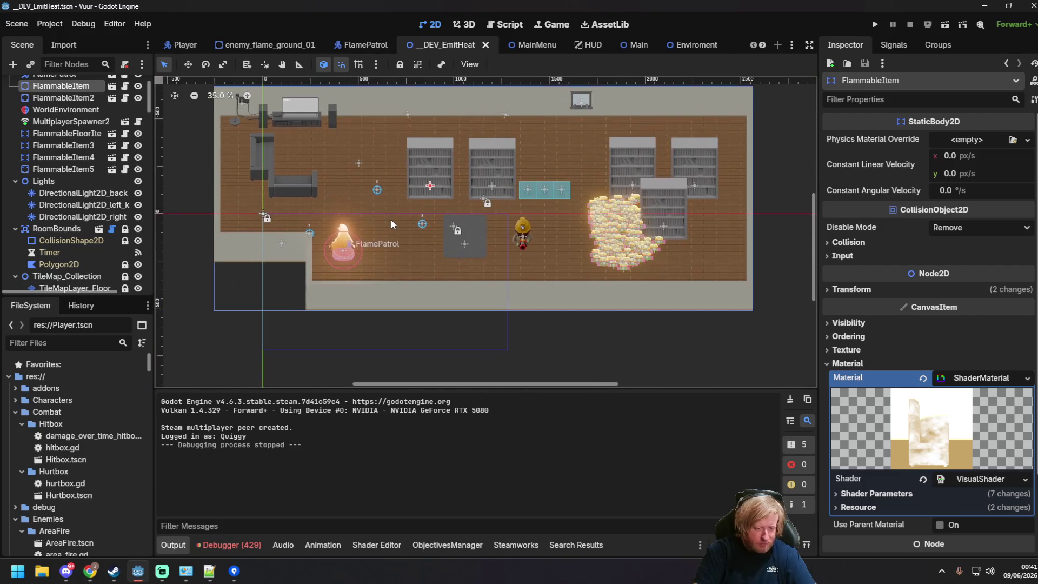
{"action": "scroll", "coordinate": [454, 217], "scroll_direction": "right", "scroll_amount": 3}
{"action": "scroll", "coordinate": [454, 216], "scroll_direction": "up", "scroll_amount": 1}
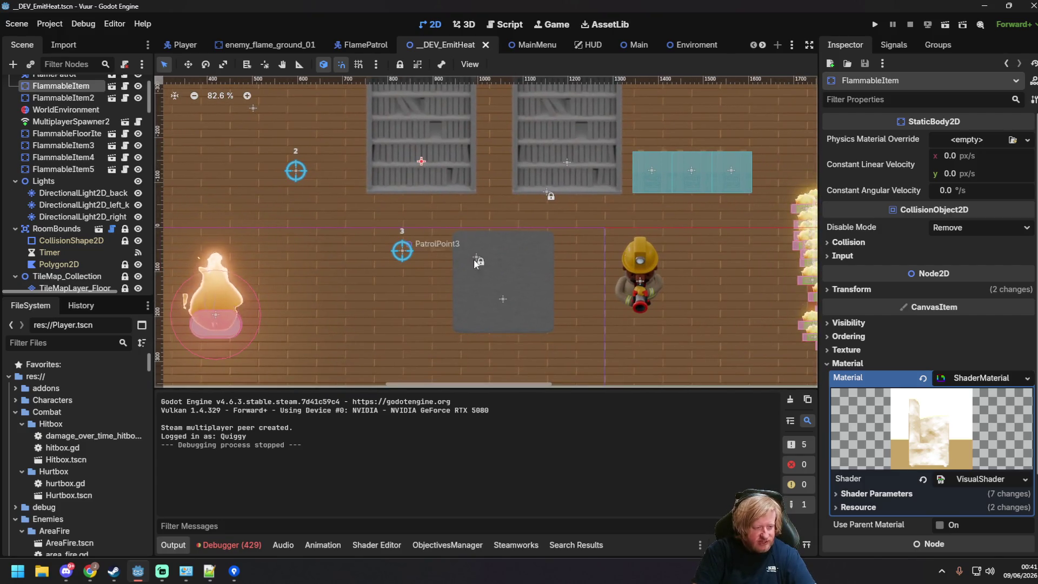
{"action": "left_click", "coordinate": [505, 300]}
{"action": "left_click", "coordinate": [472, 229]}
{"action": "left_click", "coordinate": [497, 299]}
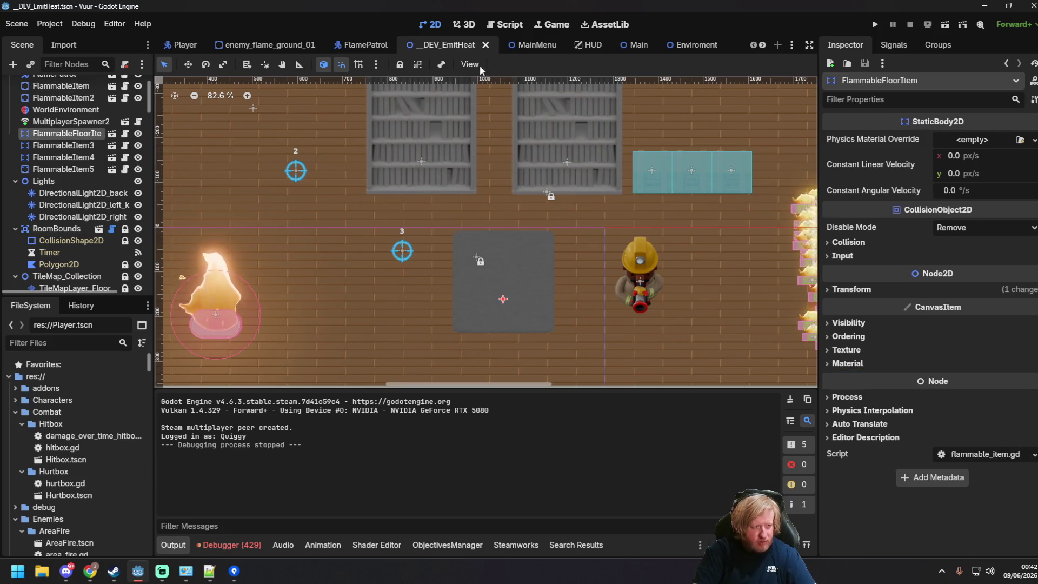
{"action": "left_click", "coordinate": [127, 138]}
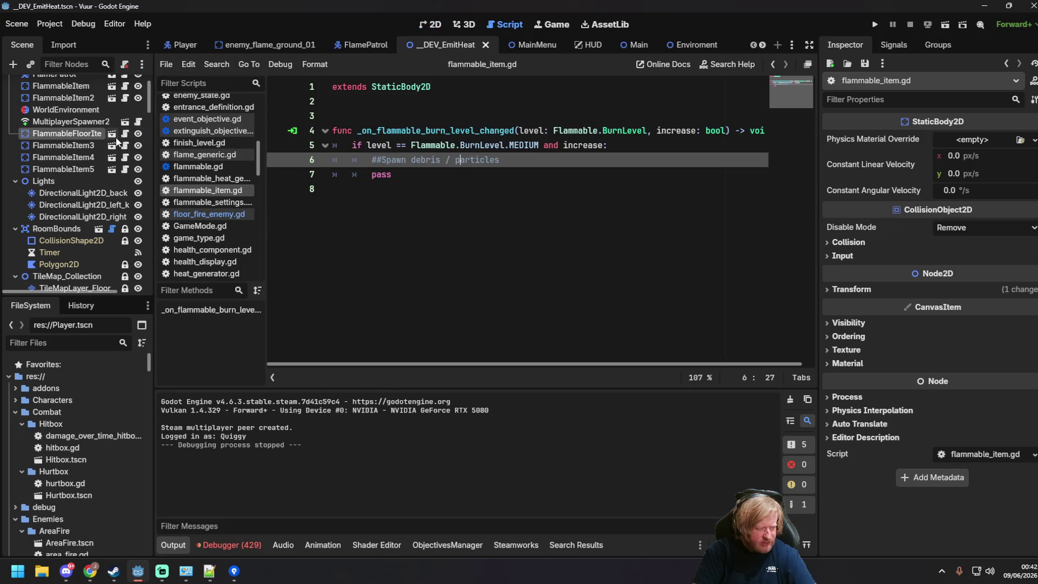
- Inspect the Hurtbox node's properties in the Prop_Rug_01 scene
{"action": "left_click", "coordinate": [438, 173]}
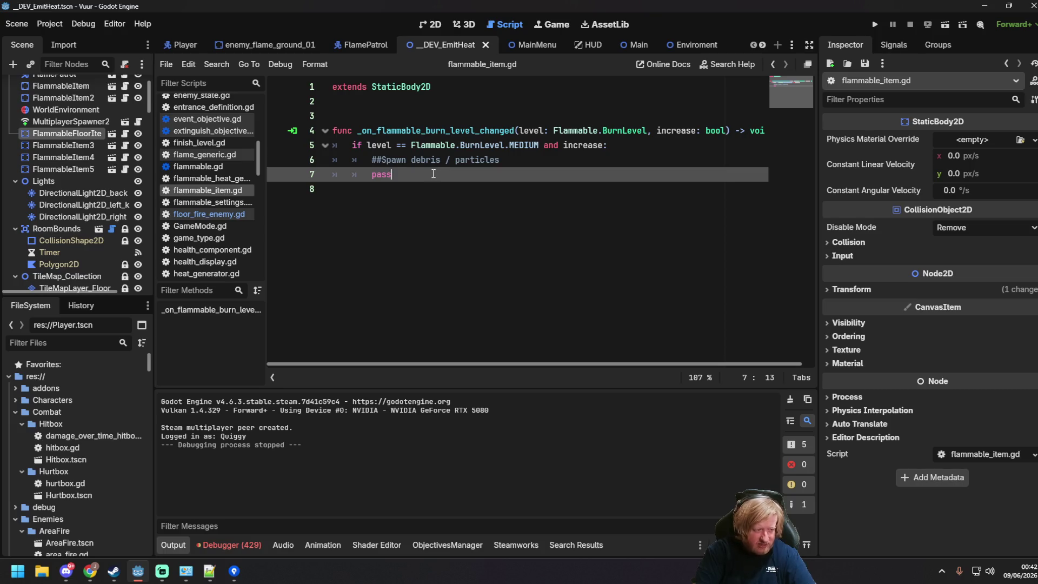
{"action": "left_click", "coordinate": [112, 134]}
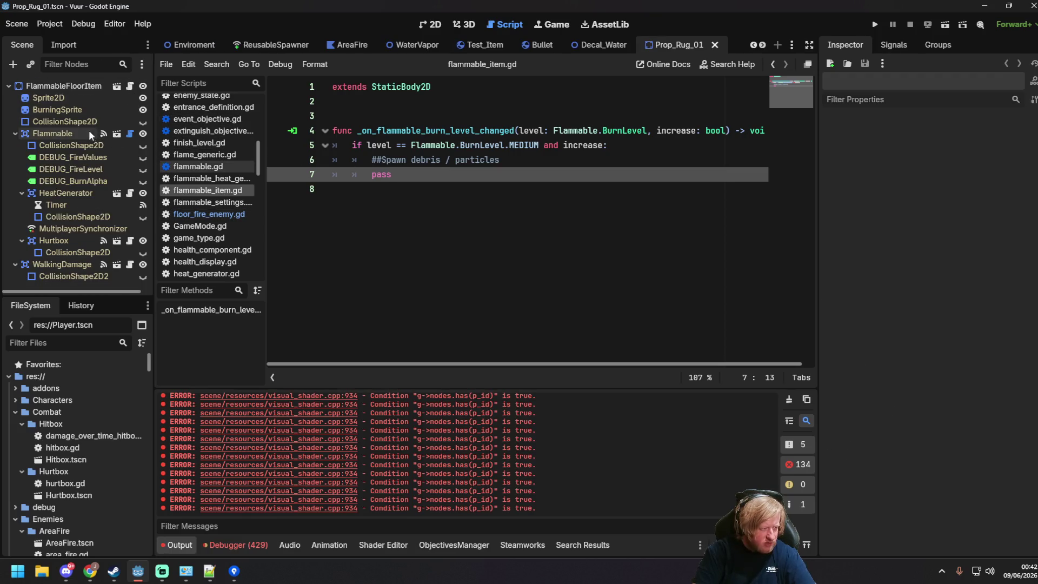
{"action": "left_click", "coordinate": [52, 242]}
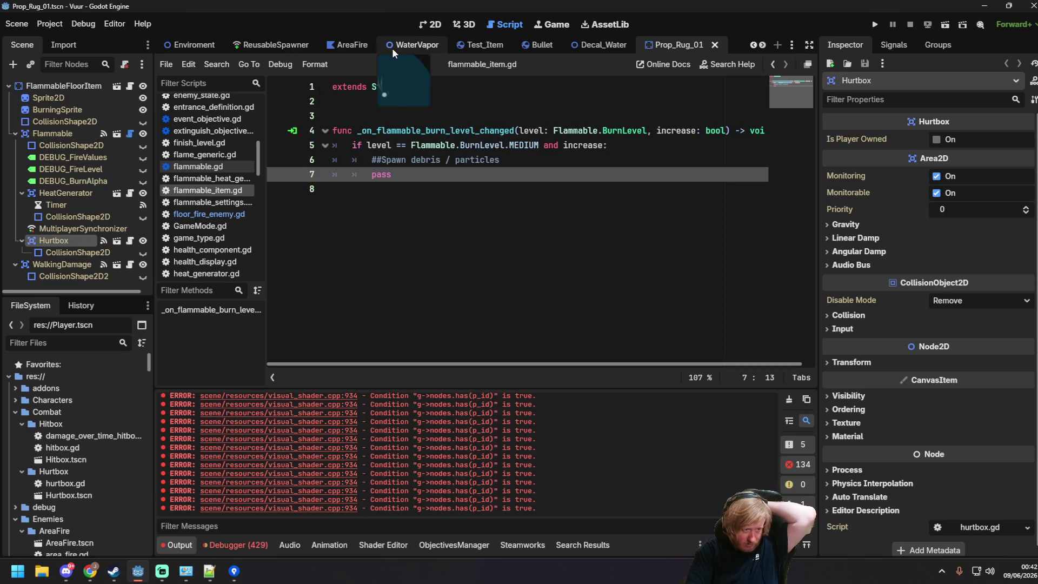
{"action": "scroll", "coordinate": [391, 47], "scroll_direction": "up", "scroll_amount": 7}
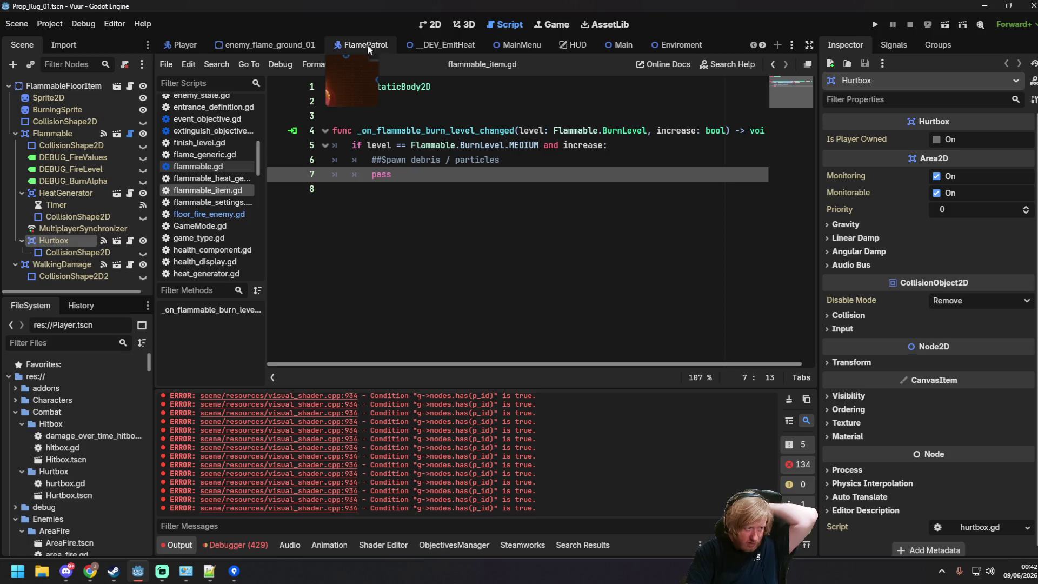
{"action": "scroll", "coordinate": [277, 46], "scroll_direction": "down", "scroll_amount": 3}
{"action": "scroll", "coordinate": [299, 47], "scroll_direction": "up", "scroll_amount": 2}
- Return to DEV_EmitHeat and open the FlammableItem scene and its script
{"action": "left_click", "coordinate": [375, 48]}
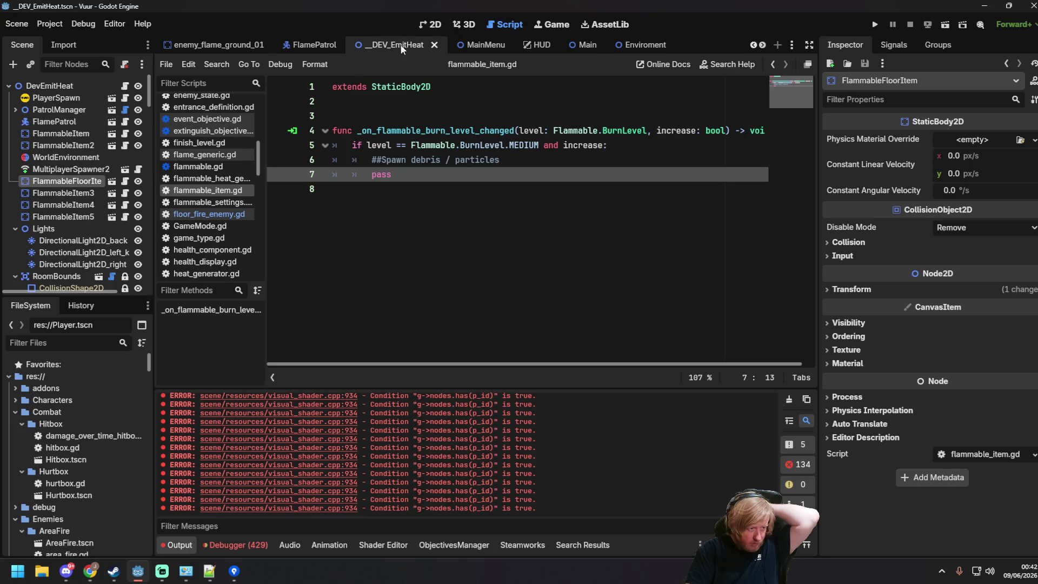
{"action": "left_click", "coordinate": [436, 24]}
{"action": "left_click", "coordinate": [108, 134]}
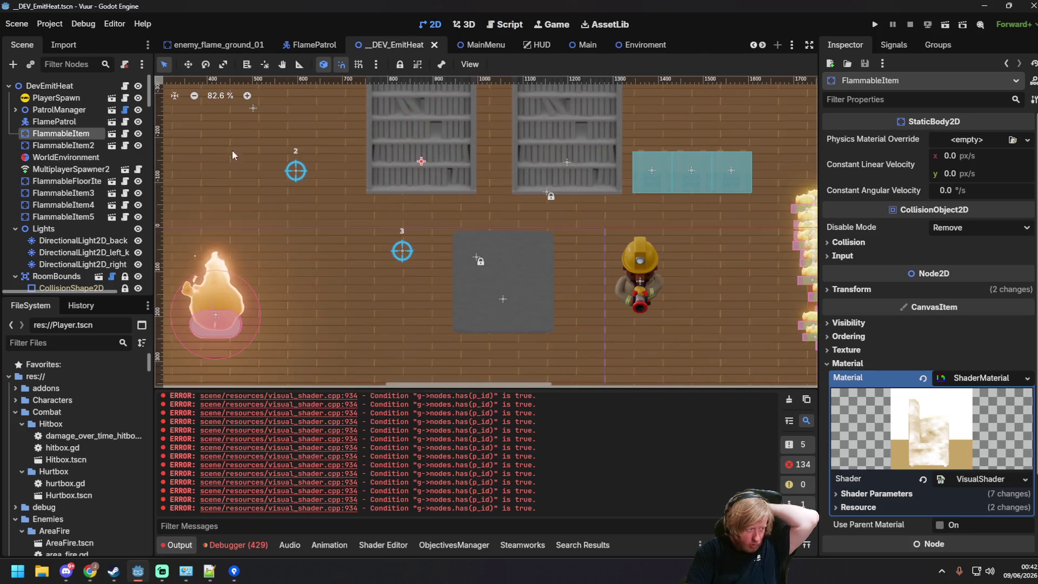
{"action": "left_click", "coordinate": [111, 134]}
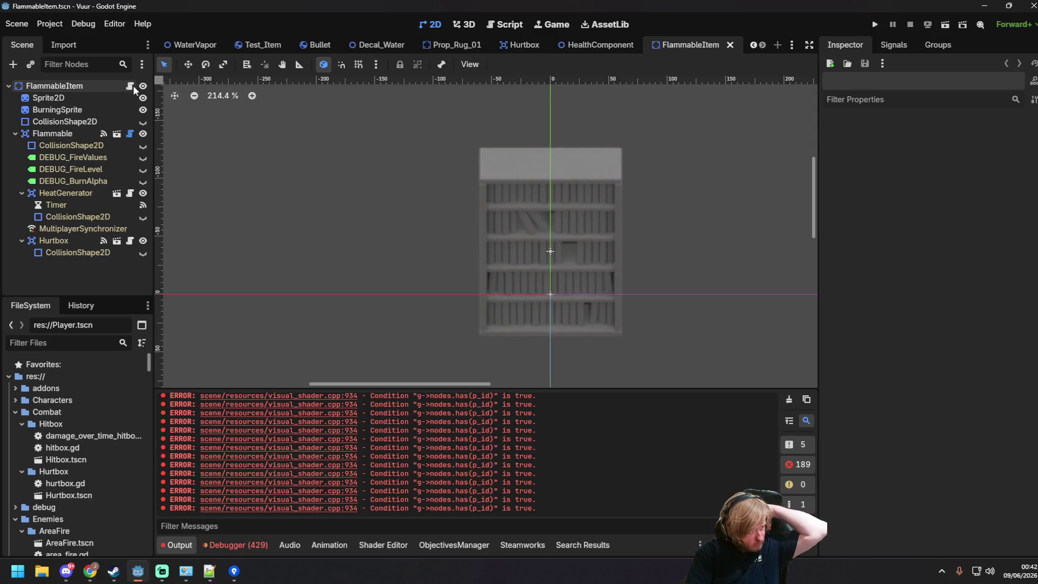
{"action": "left_click", "coordinate": [133, 85]}
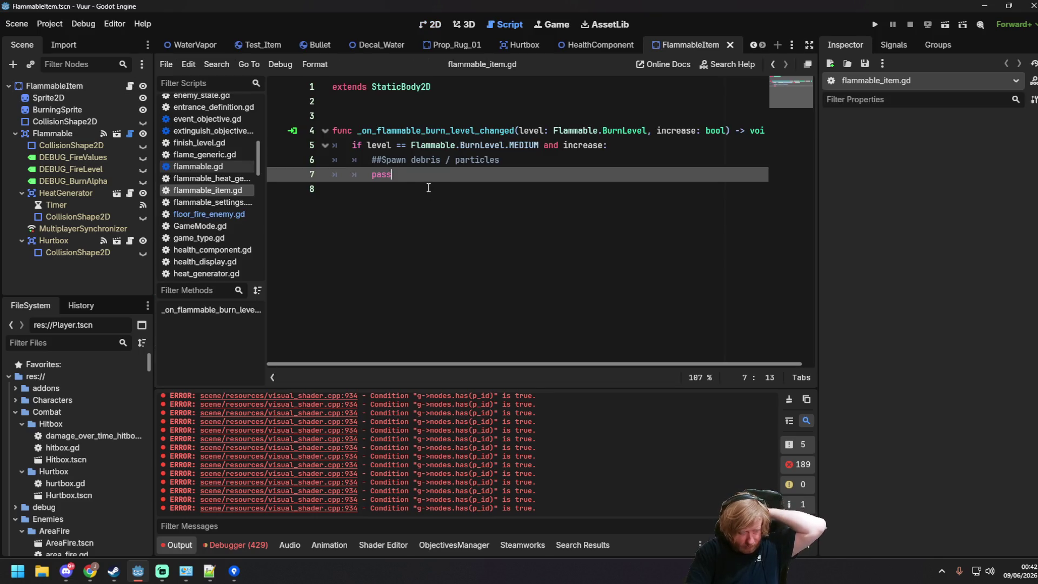
- Open flammable.gd from the Flammable node, review its export variables, then run _DEV_EmitHeat with F6
{"action": "left_click", "coordinate": [74, 133]}
{"action": "left_click", "coordinate": [131, 134]}
{"action": "scroll", "coordinate": [452, 177], "scroll_direction": "up", "scroll_amount": 15}
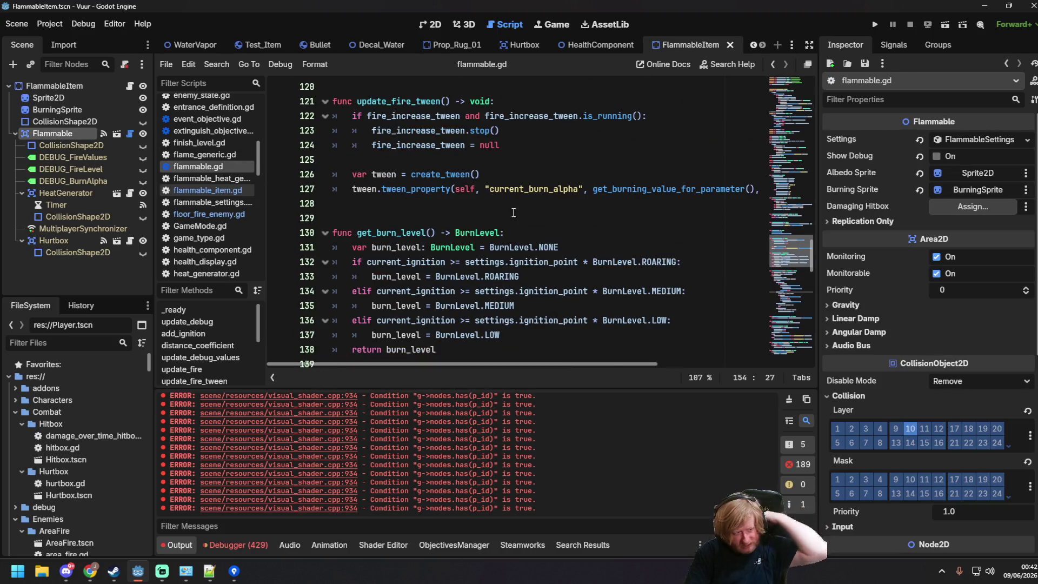
{"action": "scroll", "coordinate": [513, 209], "scroll_direction": "up", "scroll_amount": 15}
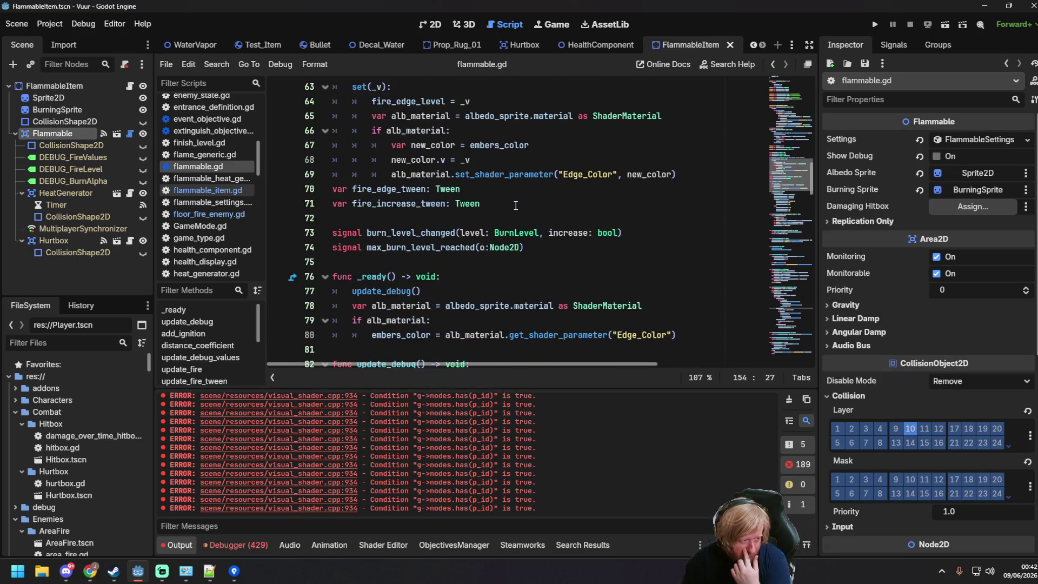
{"action": "scroll", "coordinate": [518, 198], "scroll_direction": "up", "scroll_amount": 6}
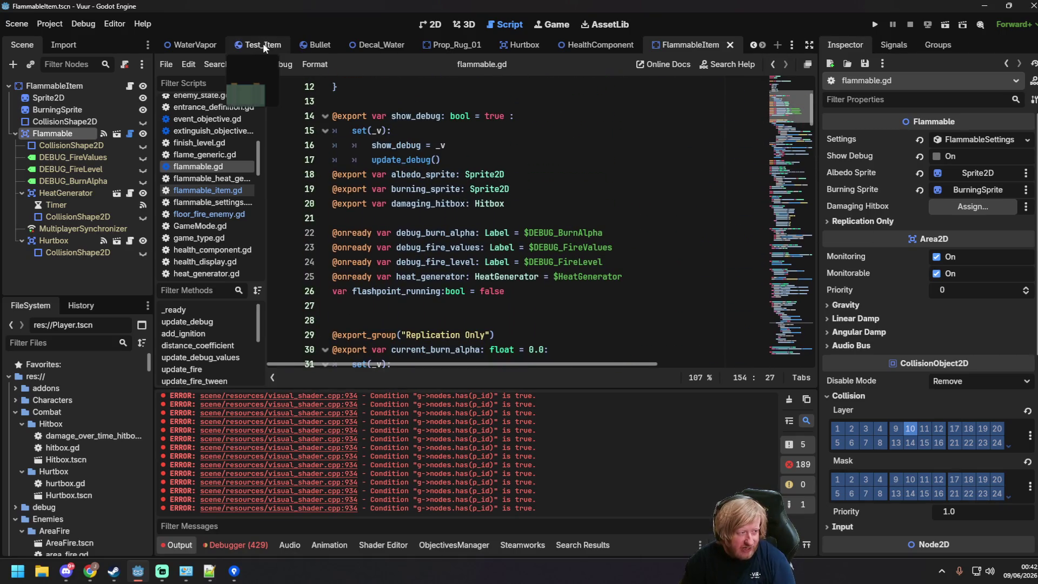
{"action": "scroll", "coordinate": [487, 48], "scroll_direction": "down", "scroll_amount": 10}
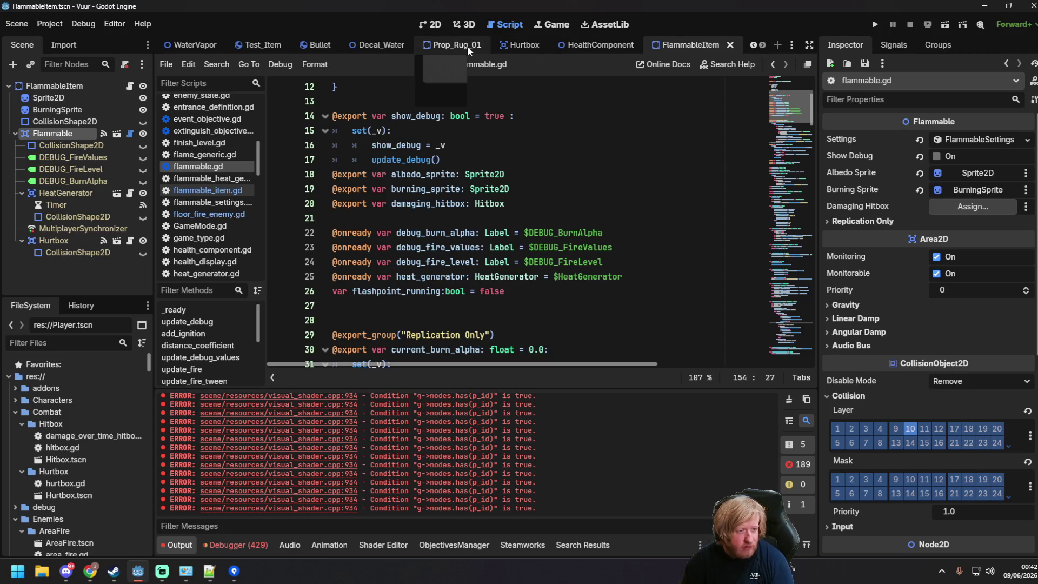
{"action": "scroll", "coordinate": [288, 44], "scroll_direction": "up", "scroll_amount": 1}
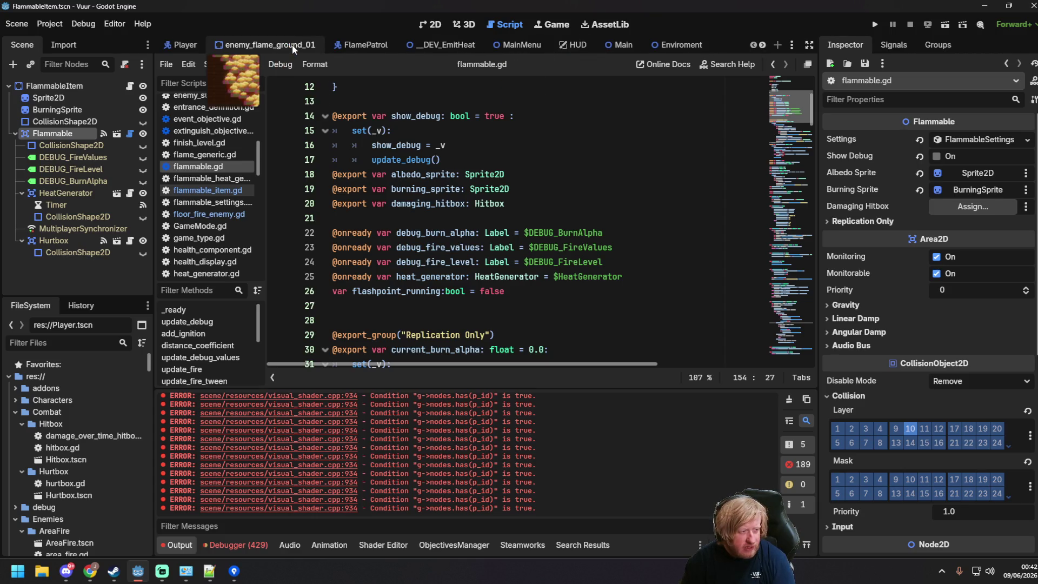
{"action": "left_click", "coordinate": [443, 46]}
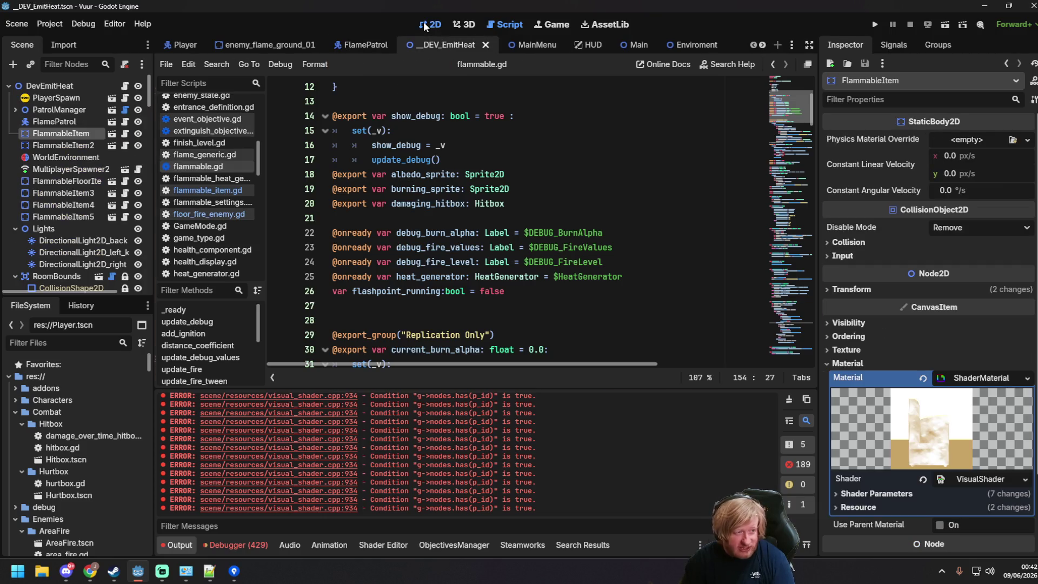
{"action": "key", "text": "F6"}
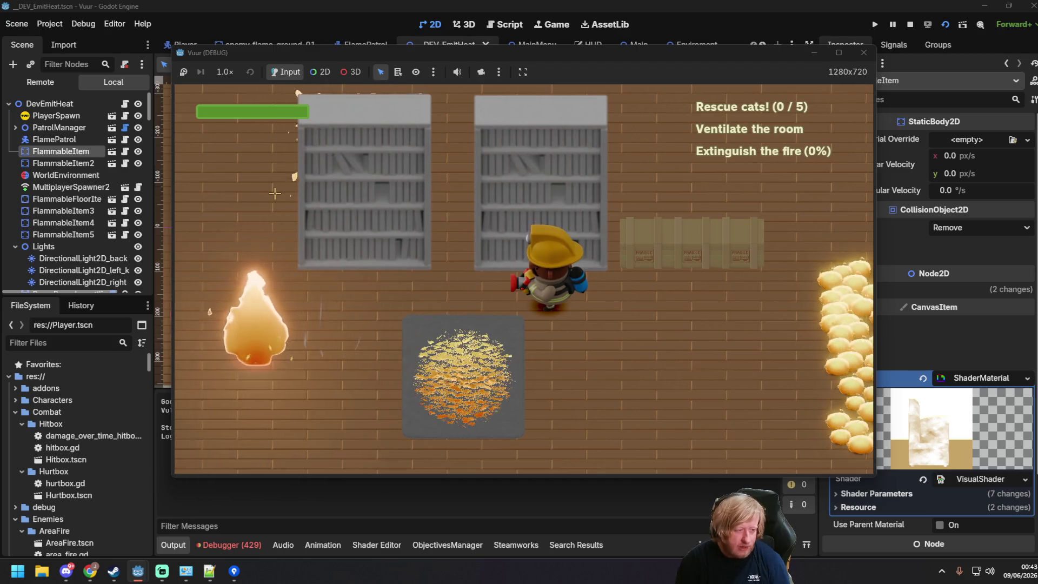
- Walk the firefighter left, right and up past the left bookshelf to above the burning shelf
{"action": "key", "text": "a"}
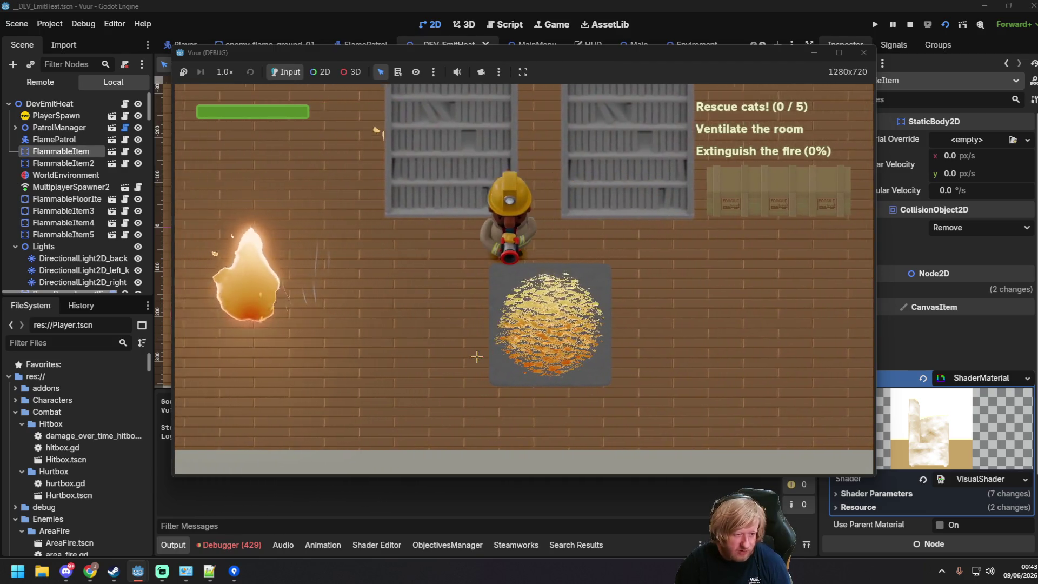
{"action": "key", "text": "d"}
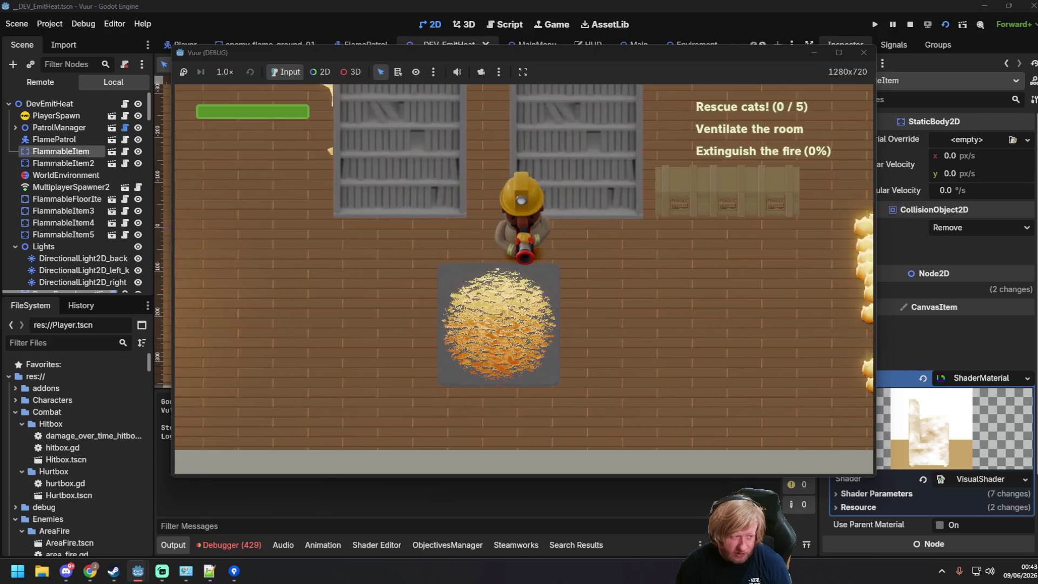
{"action": "key", "text": "a"}
{"action": "key", "text": "w"}
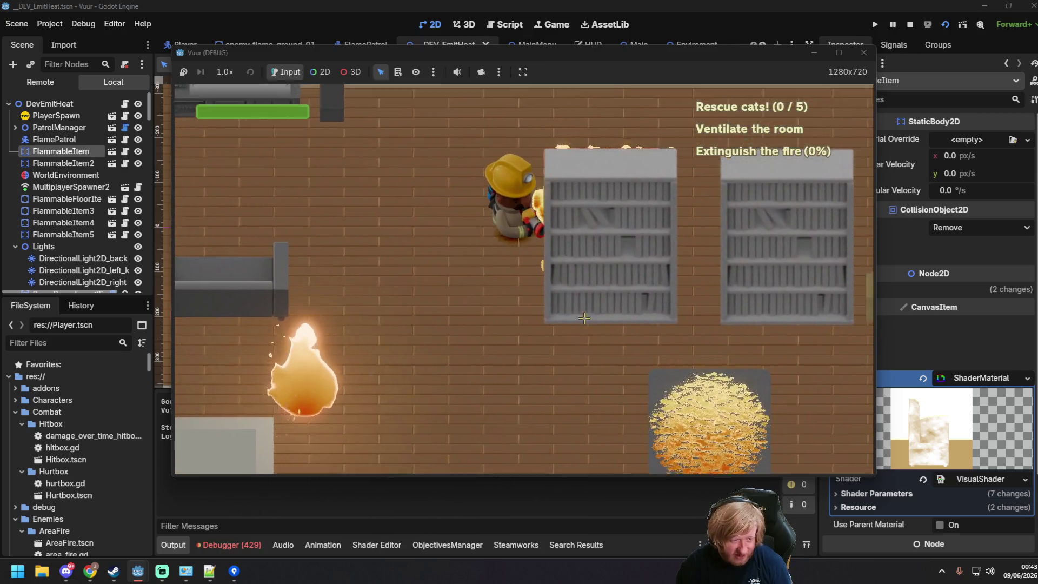
{"action": "key", "text": "d"}
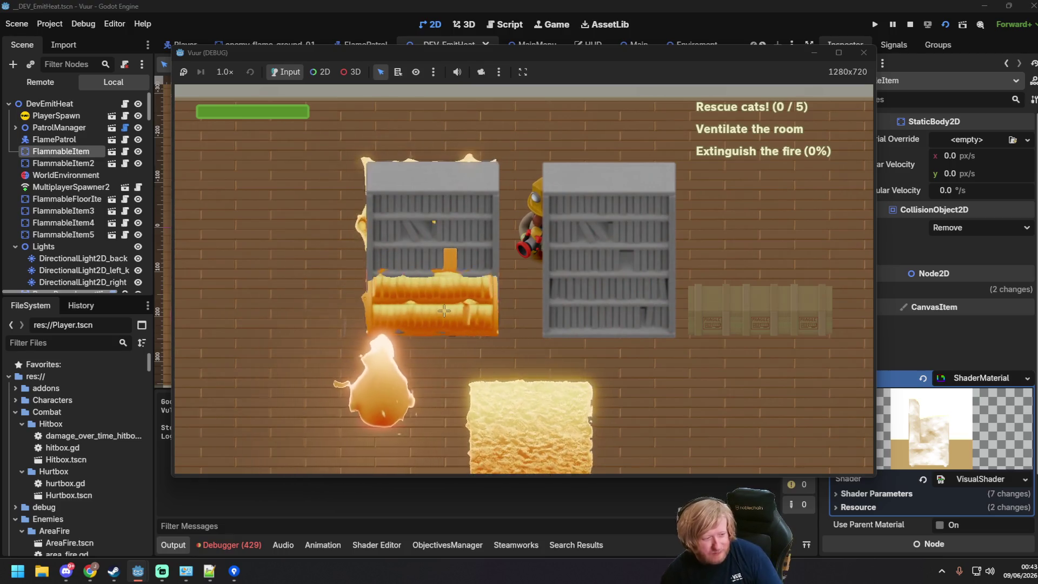
{"action": "key", "text": "w"}
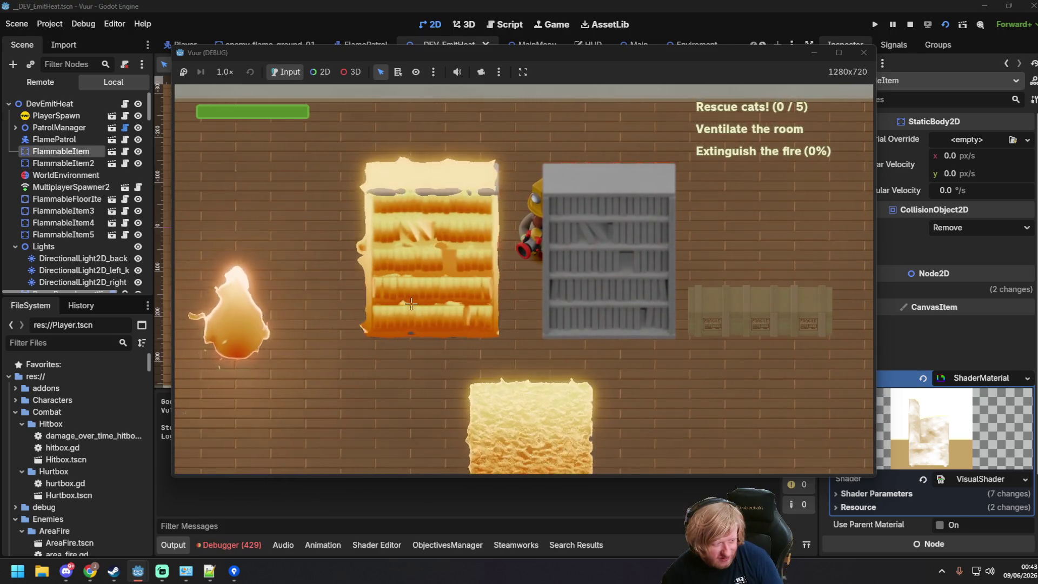
{"action": "key", "text": "a"}
{"action": "key", "text": "w"}
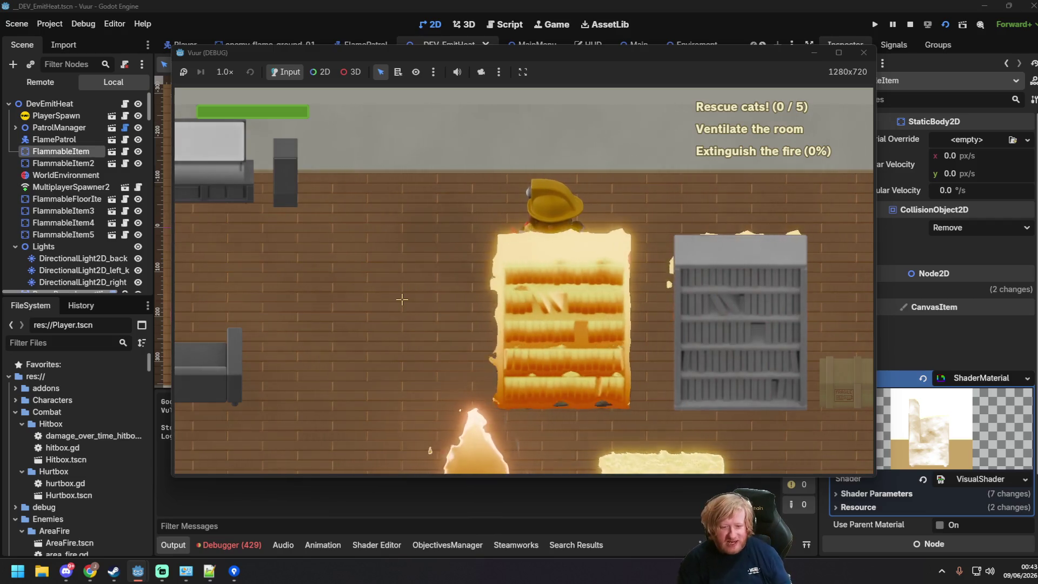
- Walk down past the burning shelves toward the grey shelf, then switch to Fork
{"action": "key", "text": "a"}
{"action": "key", "text": "s"}
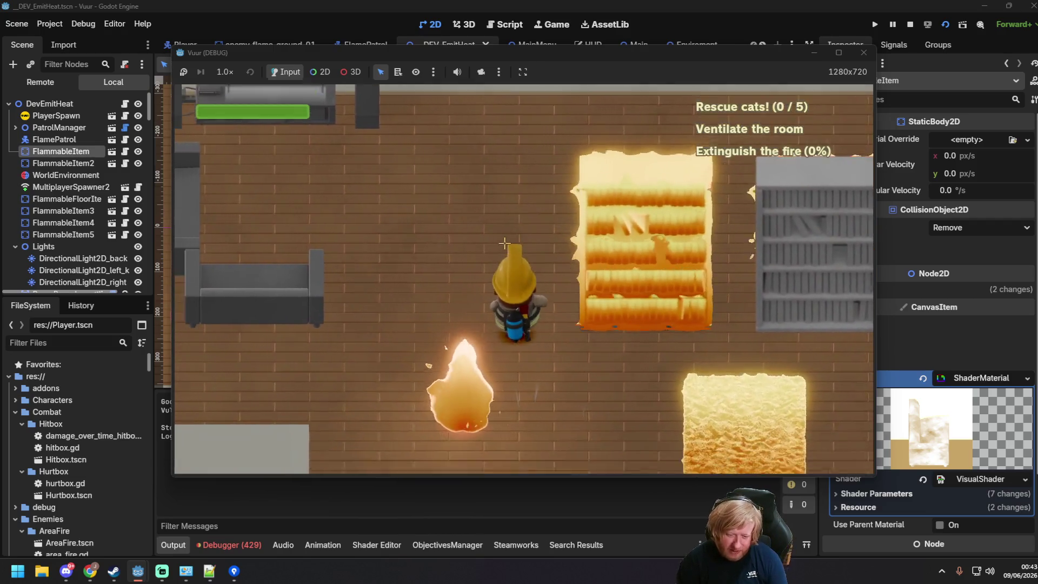
{"action": "key", "text": "w"}
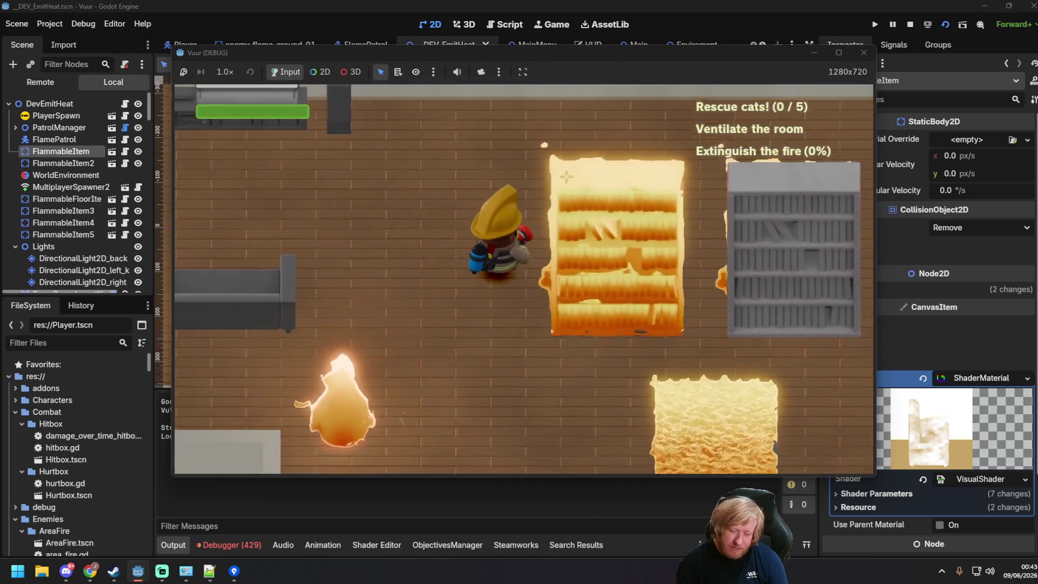
{"action": "key", "text": "d"}
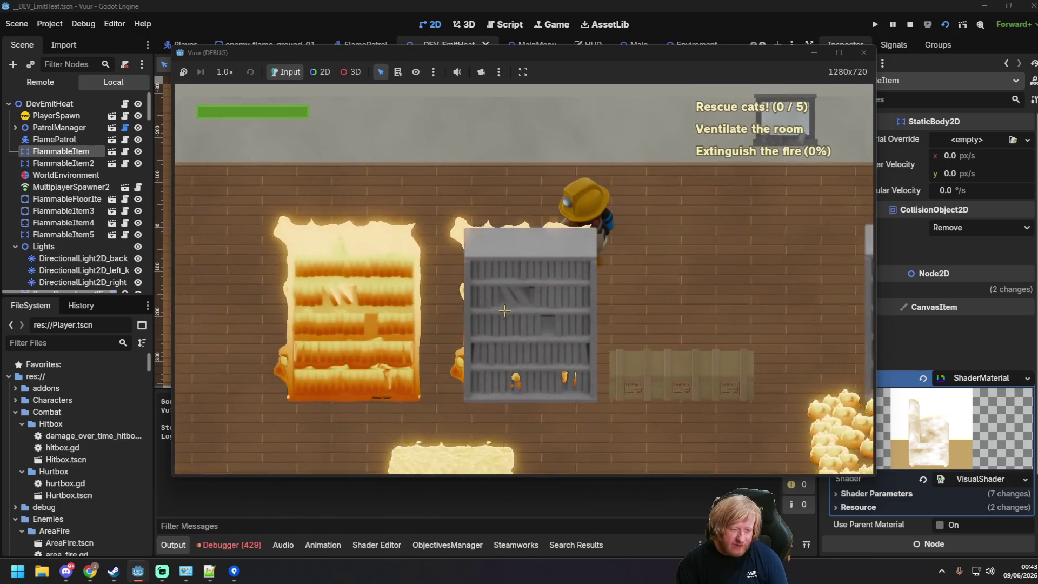
{"action": "key", "text": "s"}
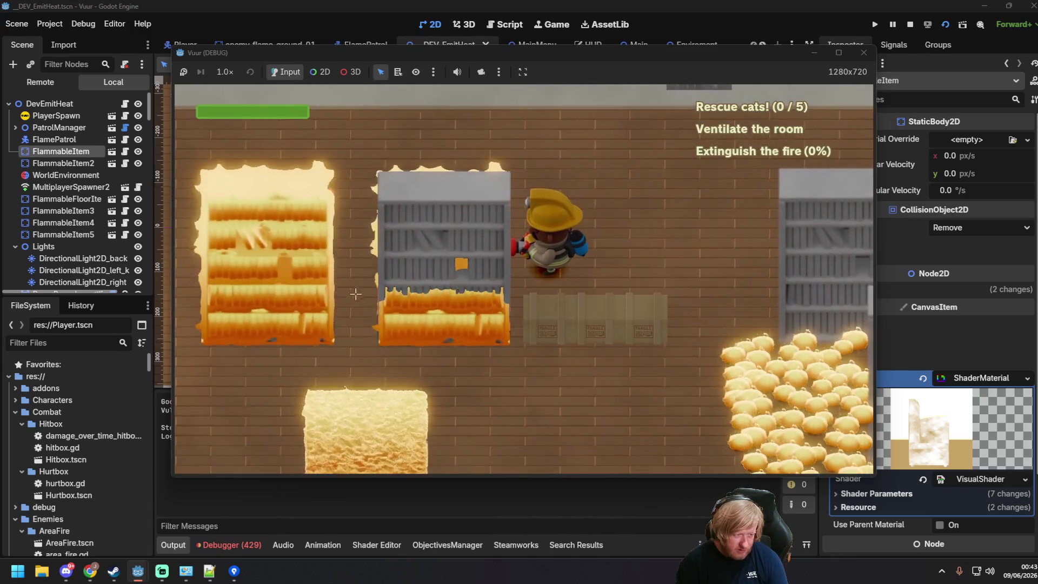
{"action": "key", "text": "s"}
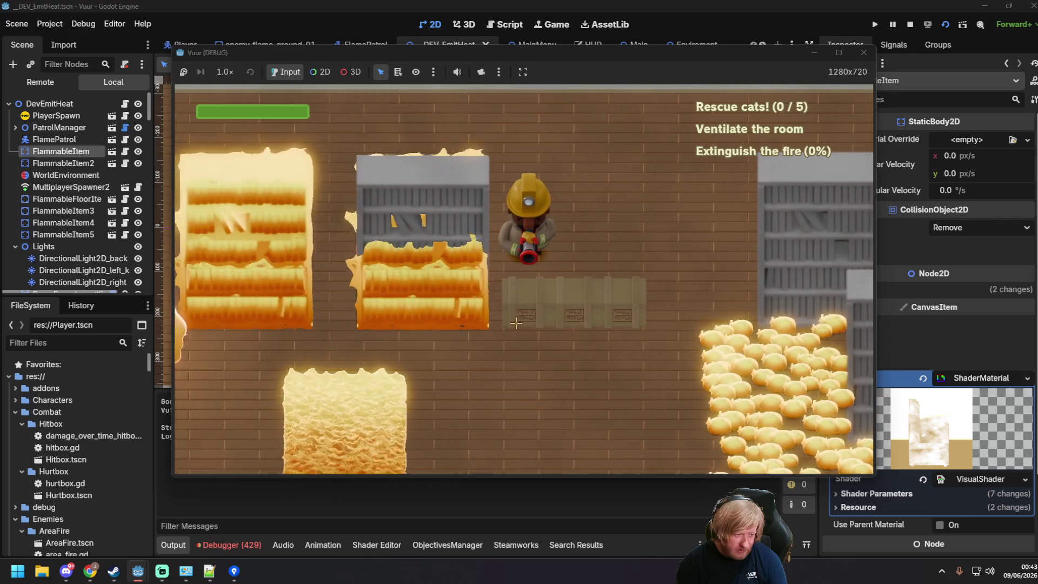
{"action": "key", "text": "alt+Tab"}
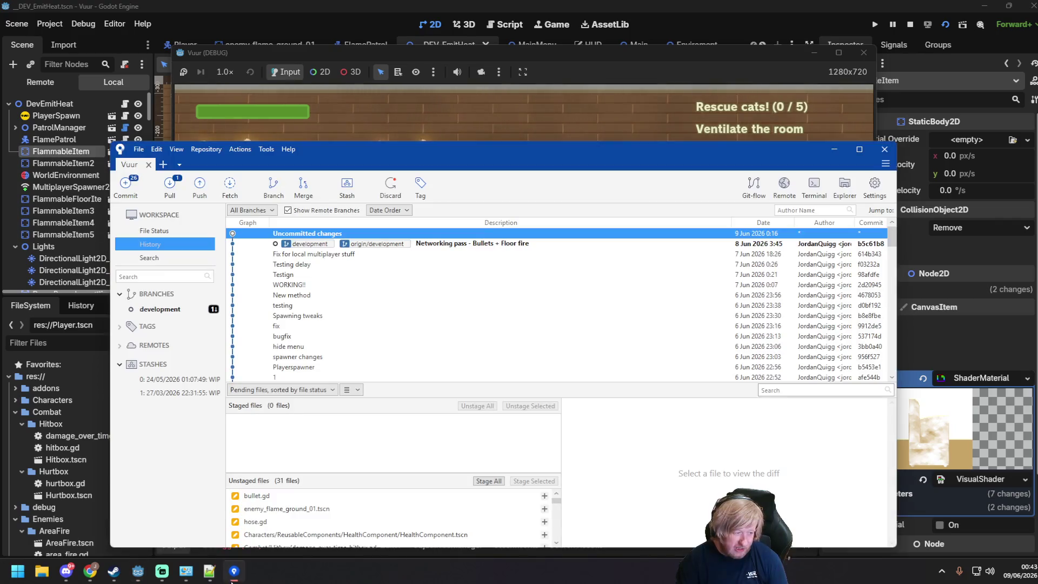
- Pull the development branch from origin in Fork
{"action": "left_click", "coordinate": [170, 184]}
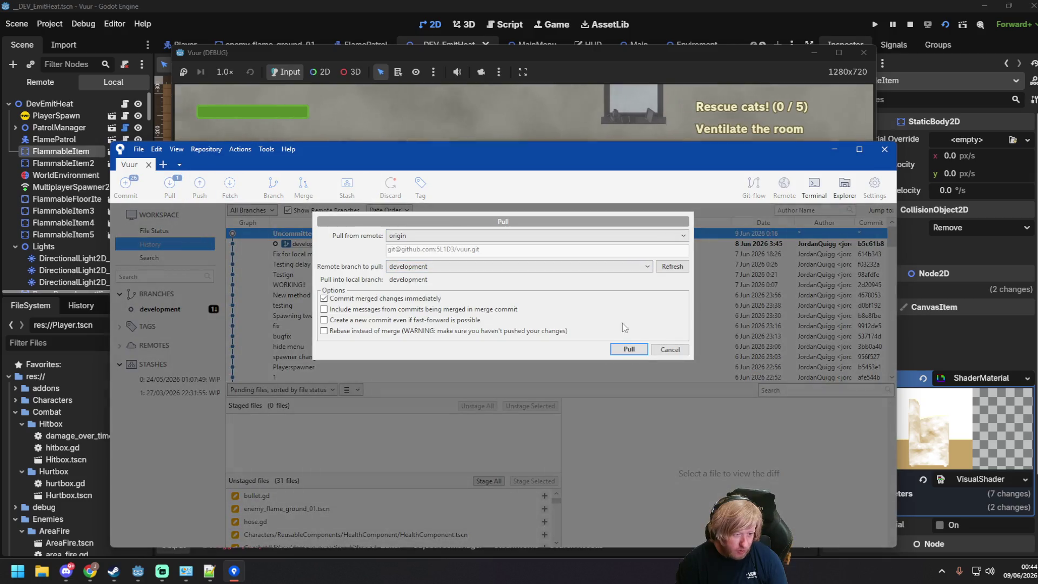
{"action": "left_click", "coordinate": [626, 348]}
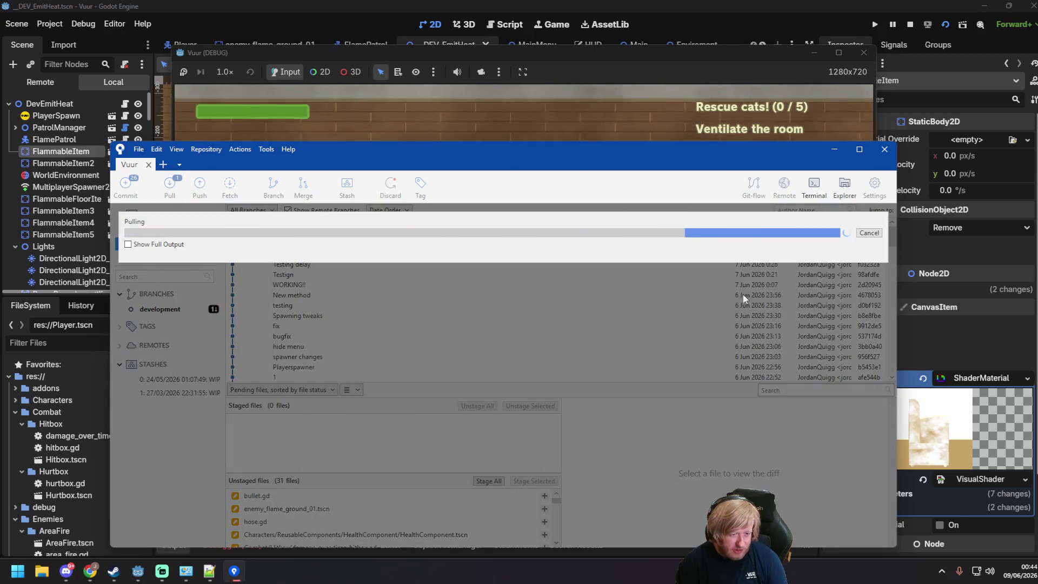
{"action": "scroll", "coordinate": [747, 303], "scroll_direction": "down", "scroll_amount": 4}
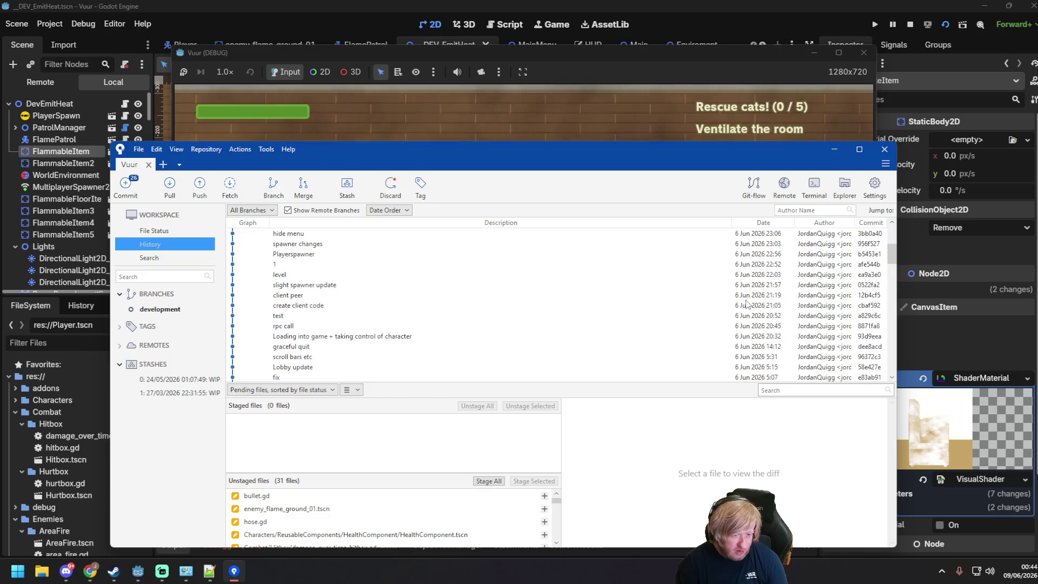
{"action": "scroll", "coordinate": [760, 301], "scroll_direction": "down", "scroll_amount": 6}
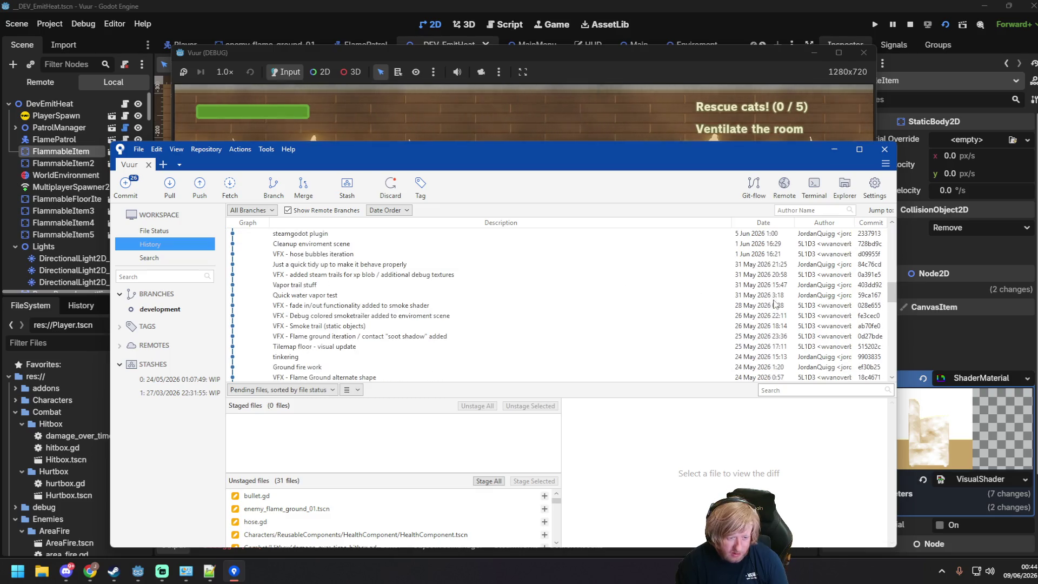
{"action": "scroll", "coordinate": [773, 286], "scroll_direction": "up", "scroll_amount": 1}
- Browse recent commits (steamgodot plugin, water vapor test, Tilemap floor, ObjectivesManager), then minimize Fork
{"action": "left_click", "coordinate": [768, 265]}
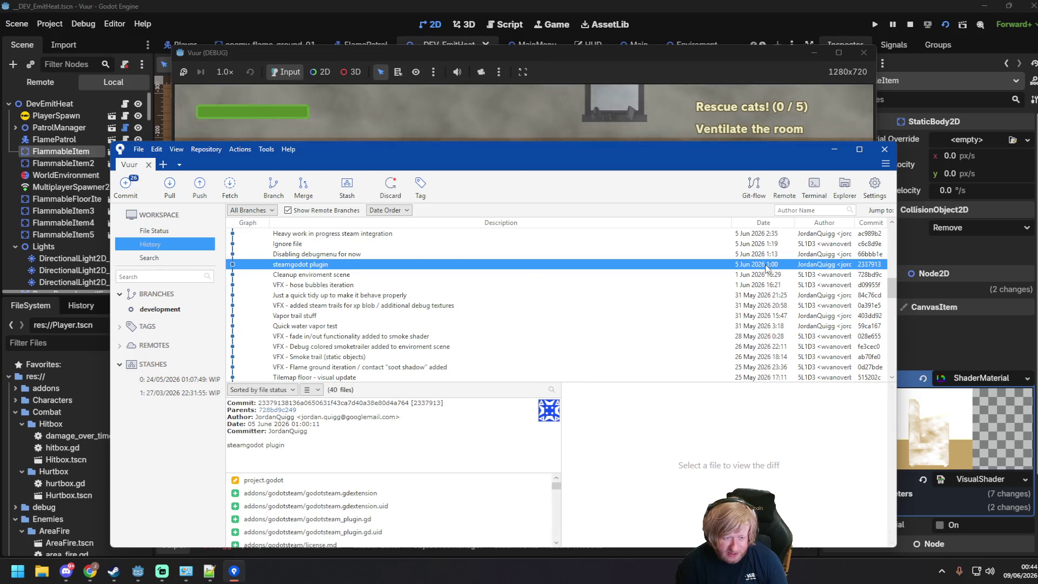
{"action": "scroll", "coordinate": [764, 271], "scroll_direction": "down", "scroll_amount": 1}
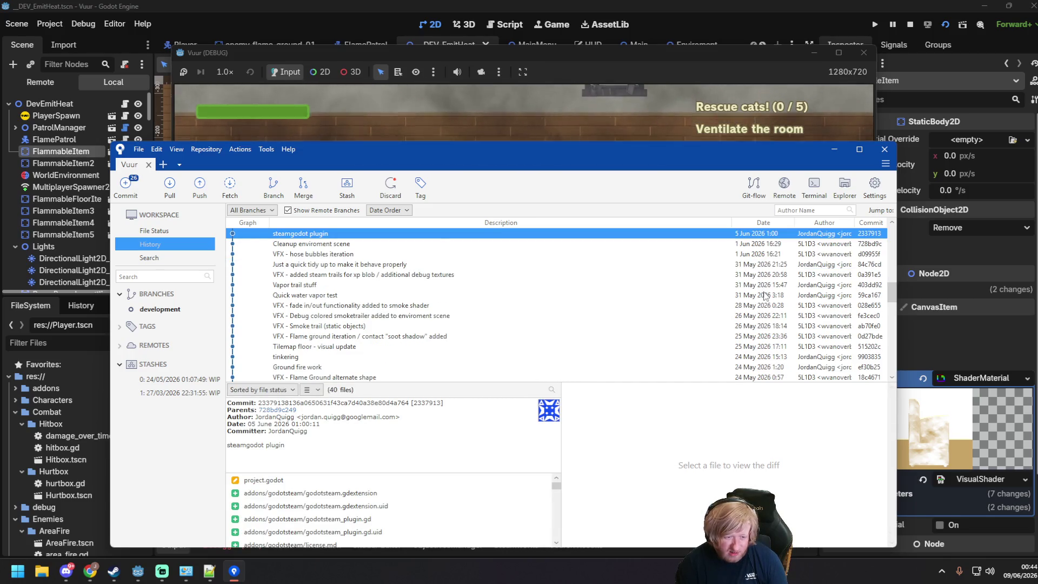
{"action": "left_click", "coordinate": [765, 295]}
{"action": "scroll", "coordinate": [765, 295], "scroll_direction": "down", "scroll_amount": 1}
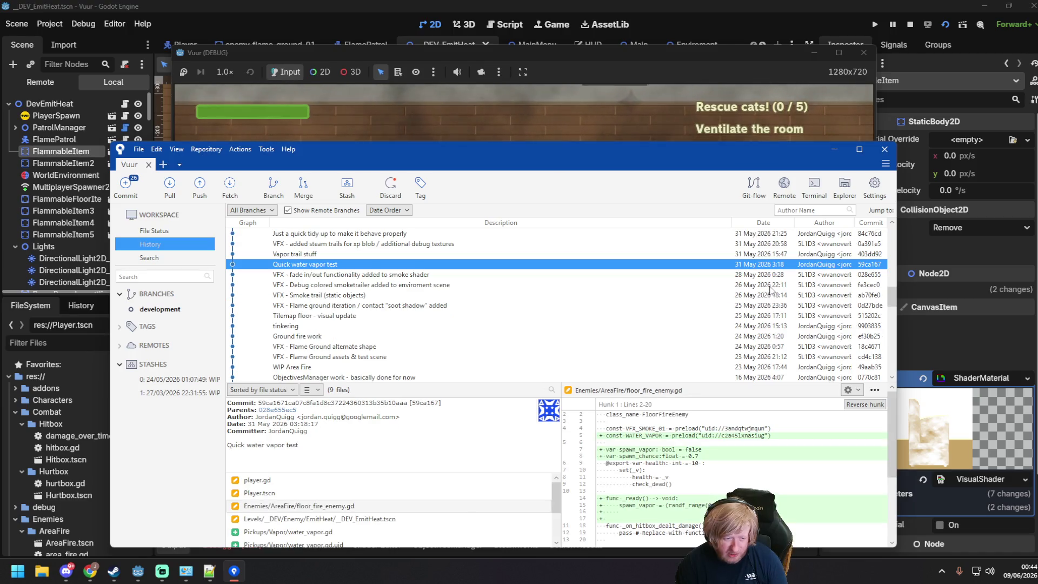
{"action": "left_click", "coordinate": [781, 314]}
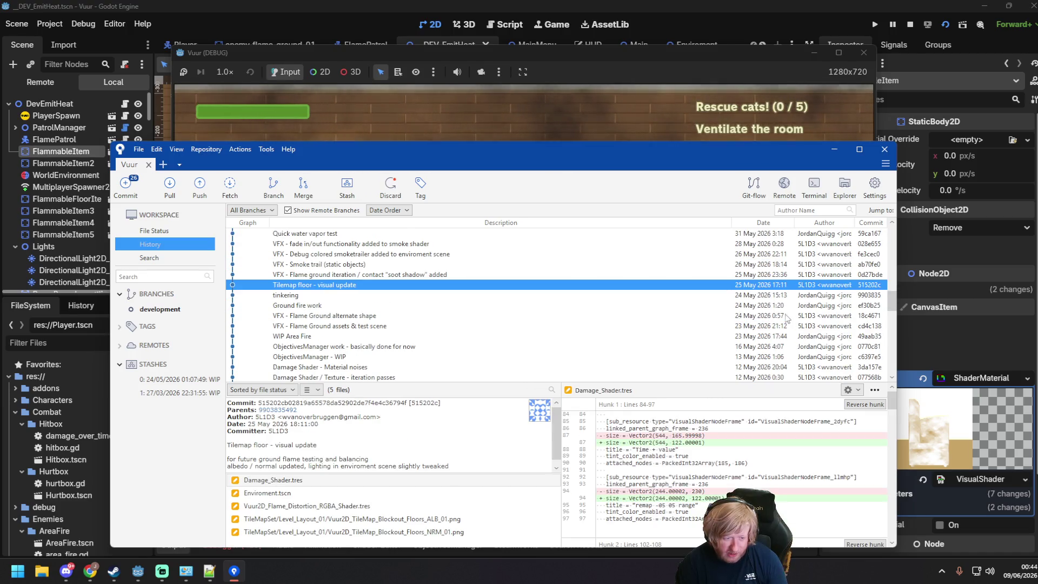
{"action": "scroll", "coordinate": [781, 313], "scroll_direction": "down", "scroll_amount": 3}
{"action": "left_click", "coordinate": [765, 285]}
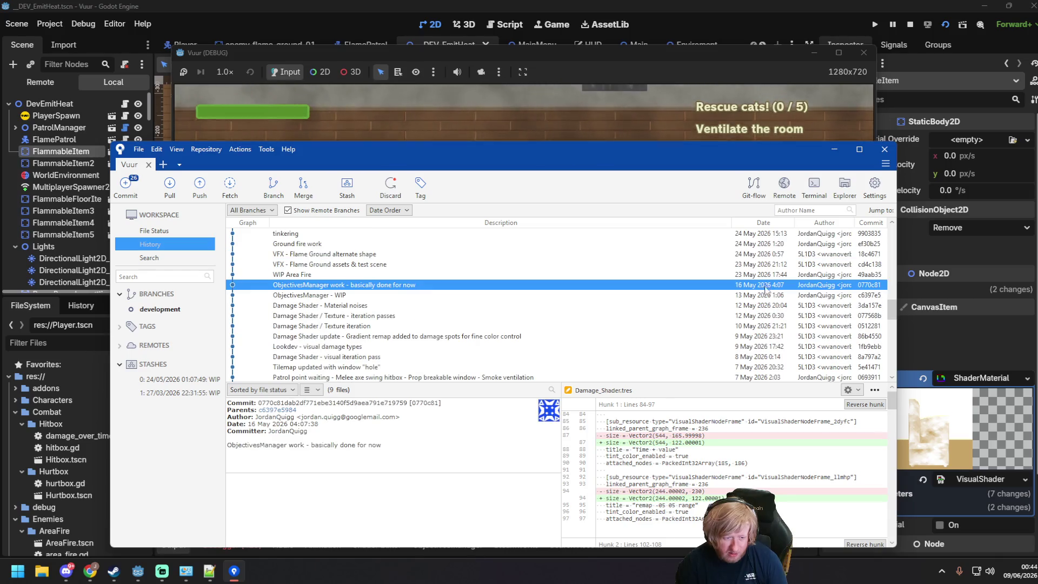
{"action": "left_click", "coordinate": [763, 296]}
{"action": "scroll", "coordinate": [763, 308], "scroll_direction": "down", "scroll_amount": 2}
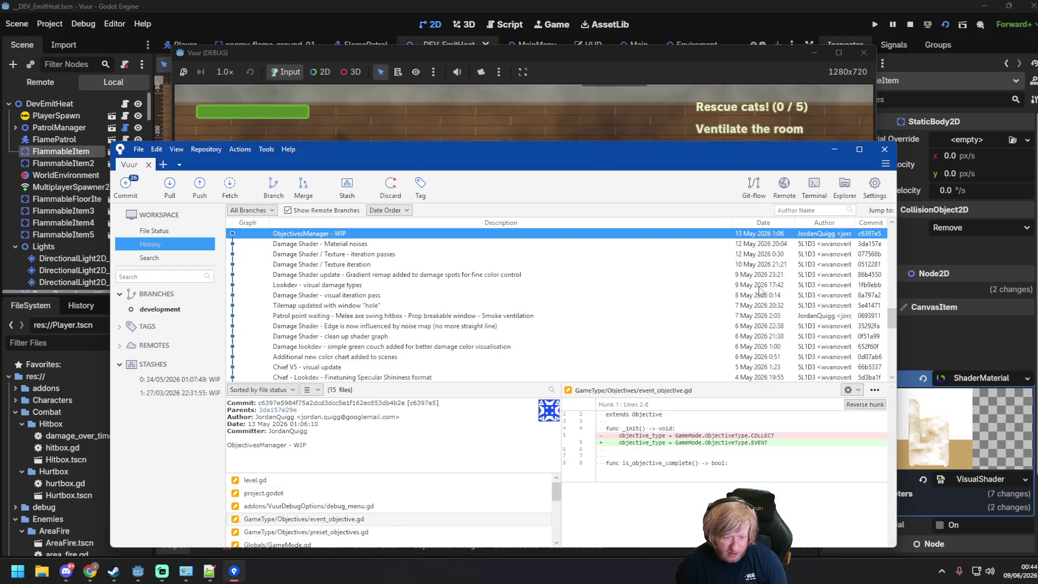
{"action": "left_click", "coordinate": [764, 314]}
{"action": "scroll", "coordinate": [774, 310], "scroll_direction": "down", "scroll_amount": 3}
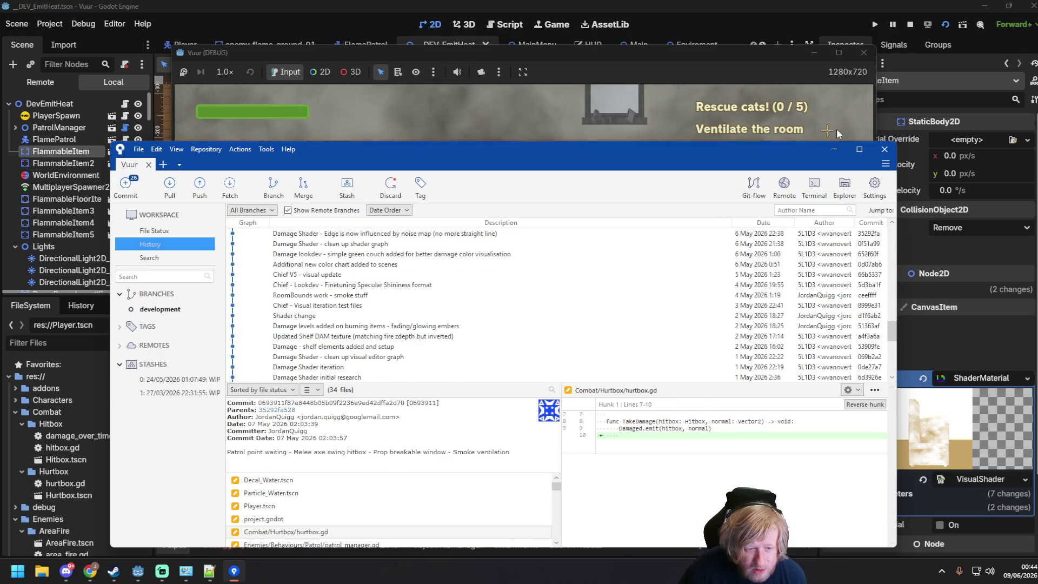
{"action": "left_click", "coordinate": [836, 150]}
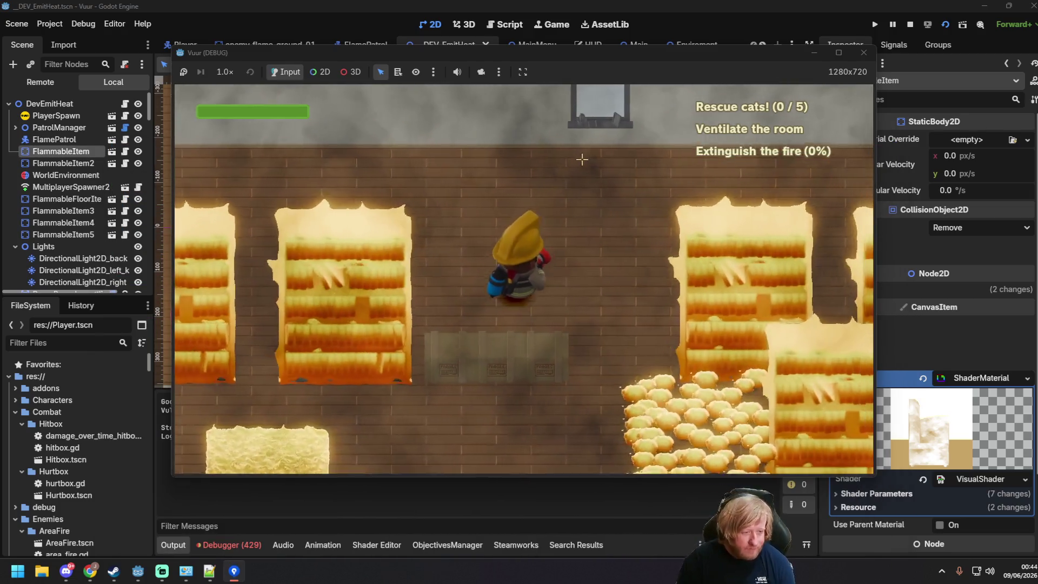
- Walk the firefighter along the top of the bookshelves to the right wall and back
{"action": "key", "text": "a"}
{"action": "key", "text": "w"}
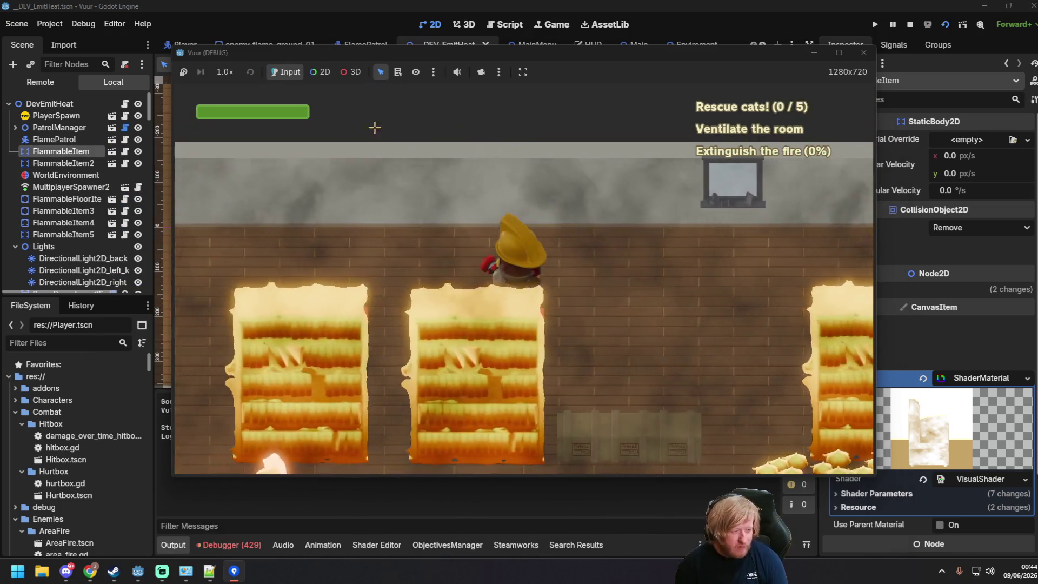
{"action": "key", "text": "d"}
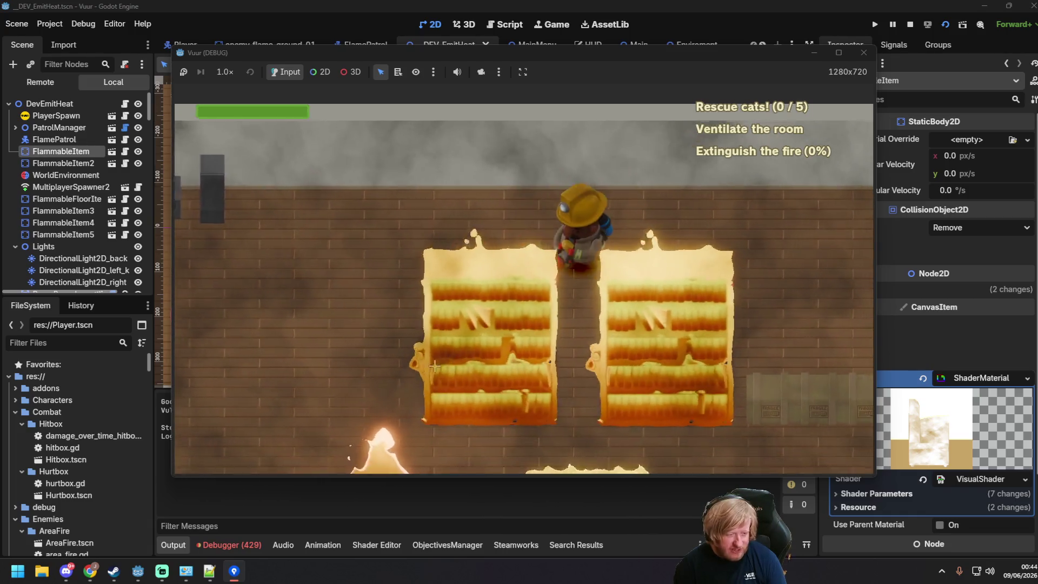
{"action": "key", "text": "d"}
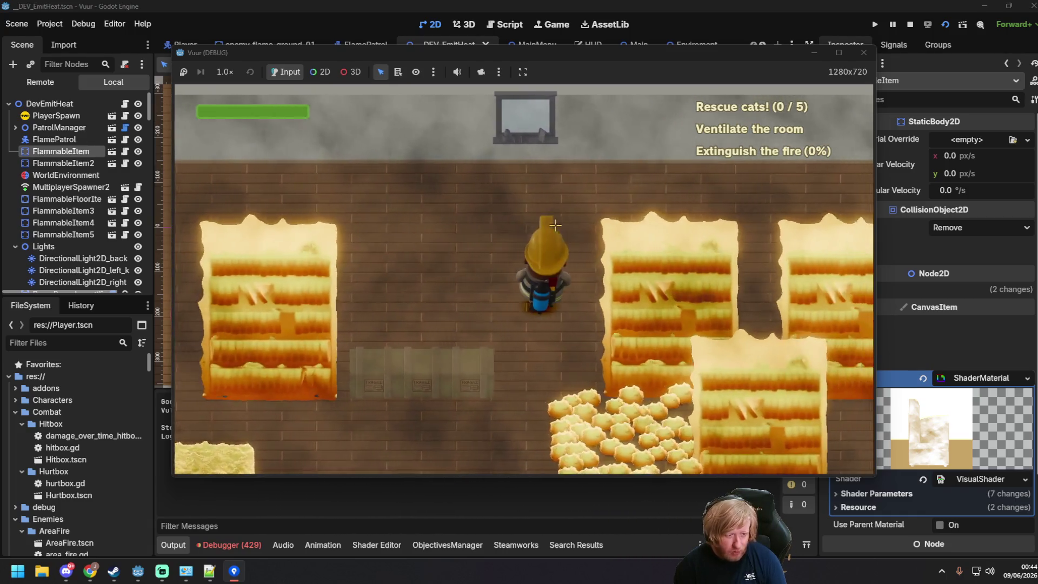
{"action": "key", "text": "d"}
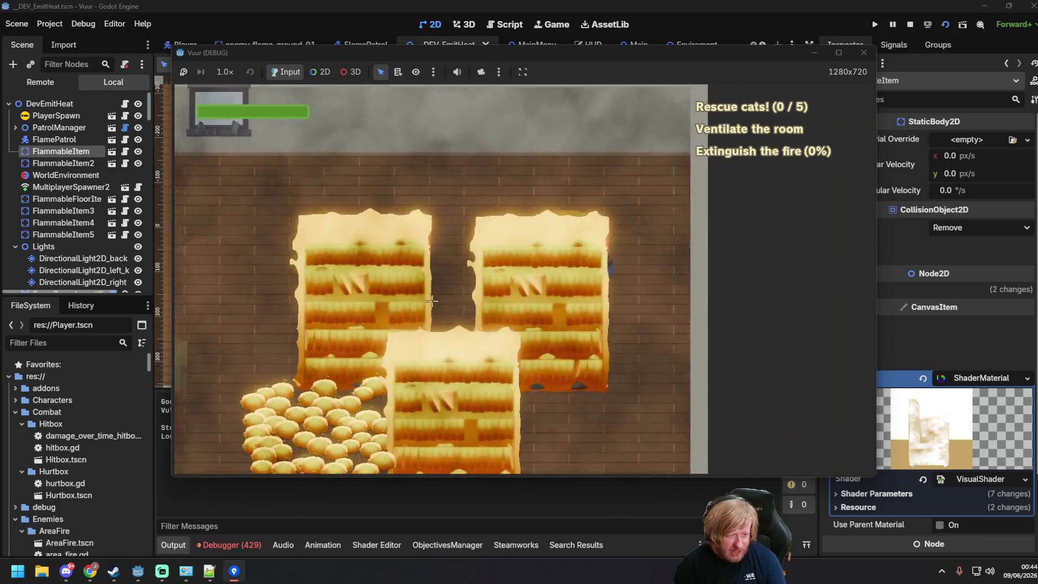
{"action": "key", "text": "a"}
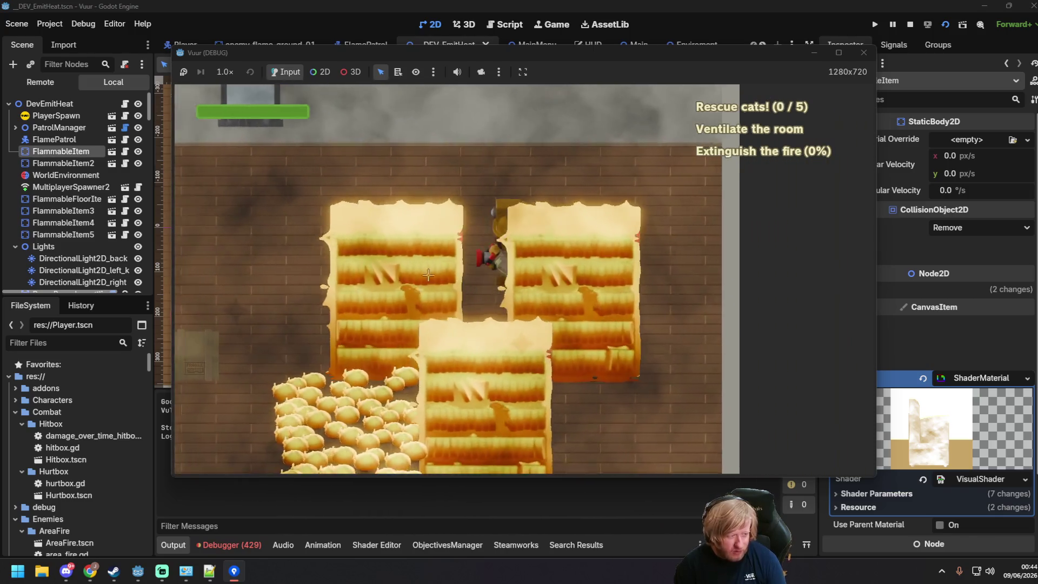
{"action": "key", "text": "w"}
{"action": "key", "text": "a"}
{"action": "key", "text": "s"}
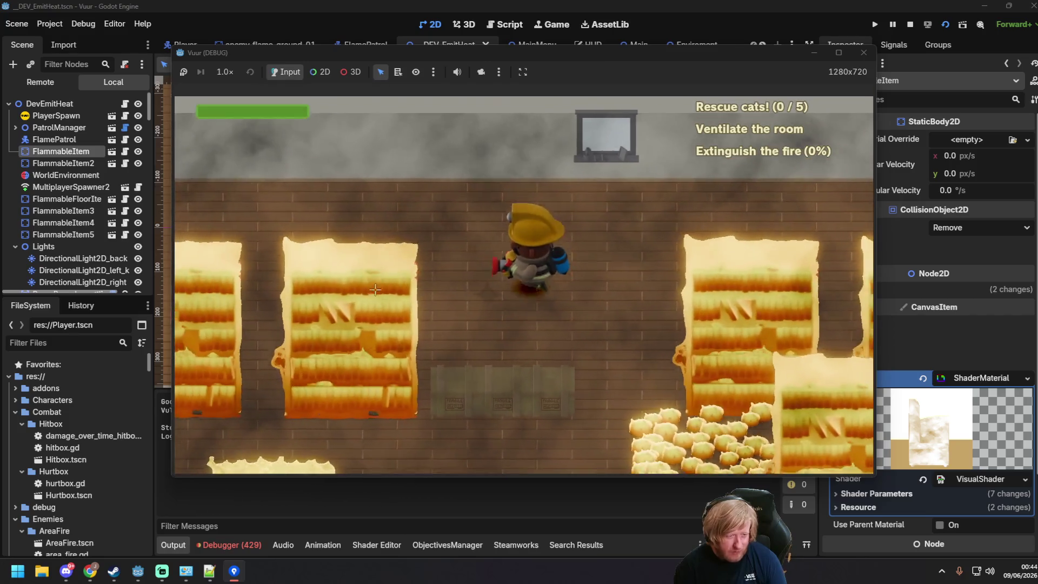
- Spray water on the burning bookshelves while moving left and up toward the window
{"action": "key", "text": "w"}
{"action": "key", "text": "a"}
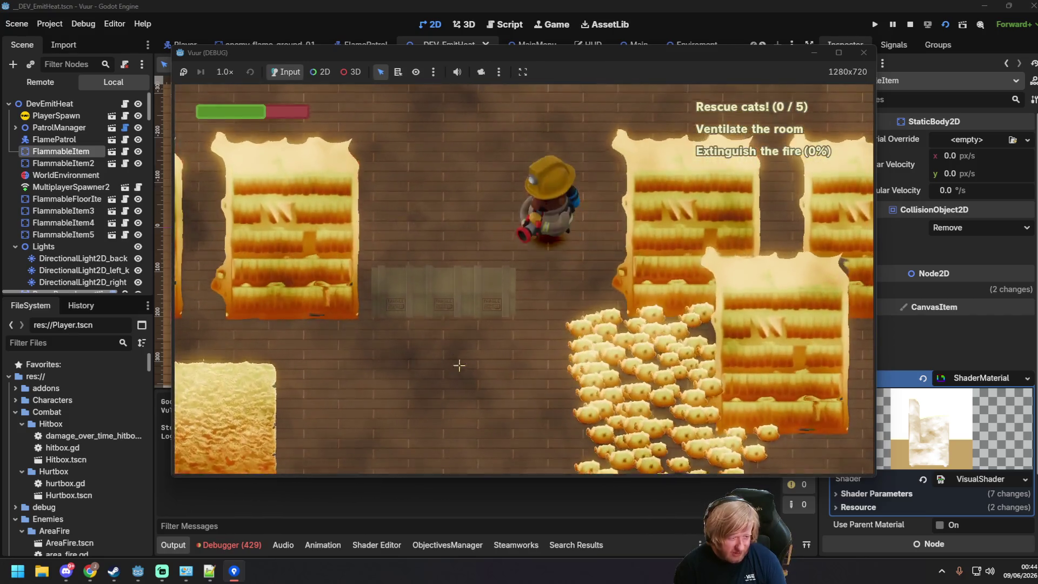
{"action": "key", "text": "a"}
{"action": "key", "text": "w"}
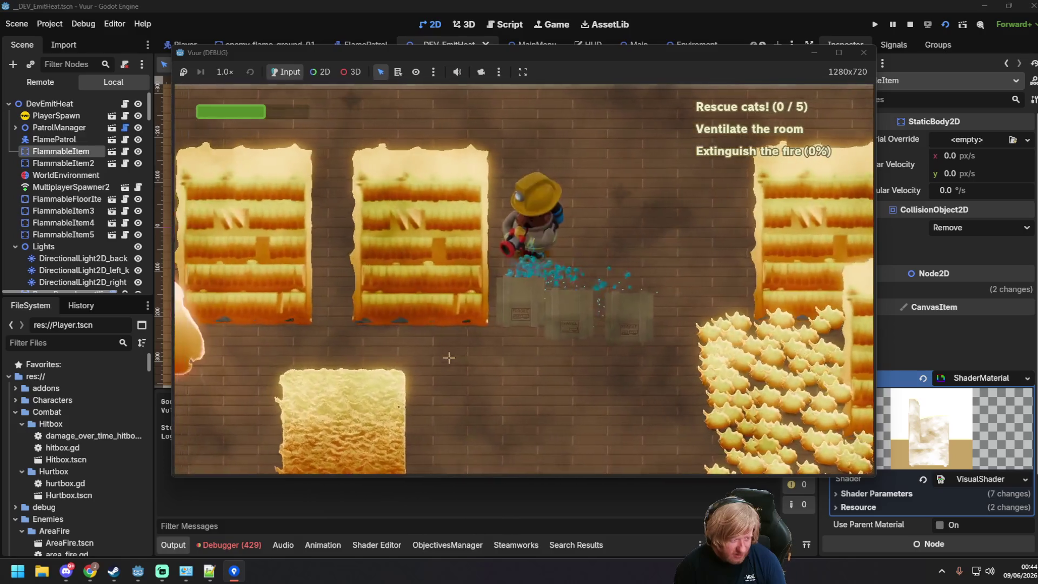
{"action": "key", "text": "d"}
{"action": "key", "text": "w"}
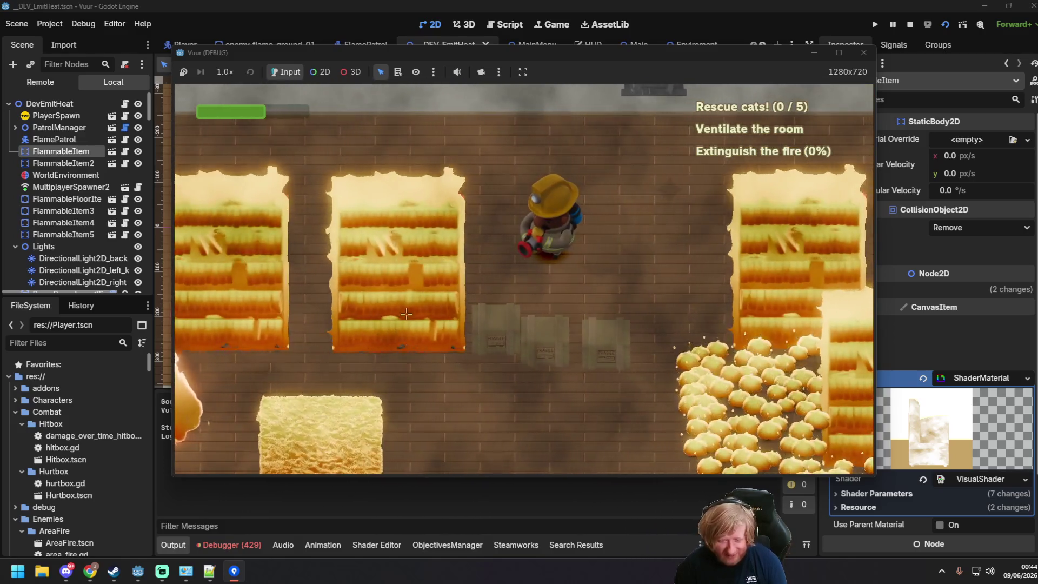
{"action": "key", "text": "w"}
{"action": "key", "text": "a"}
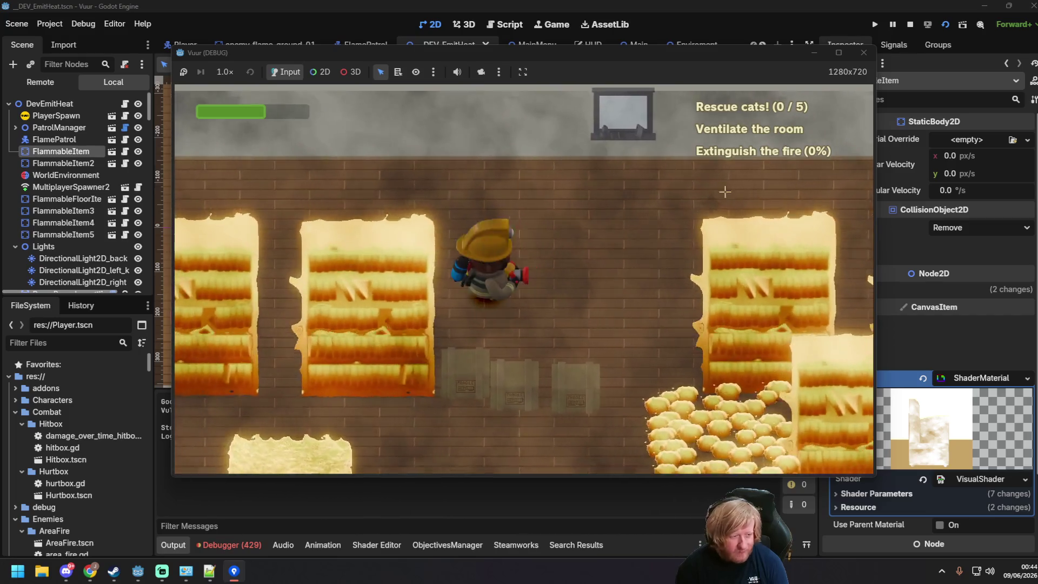
{"action": "key", "text": "w"}
{"action": "key", "text": "d"}
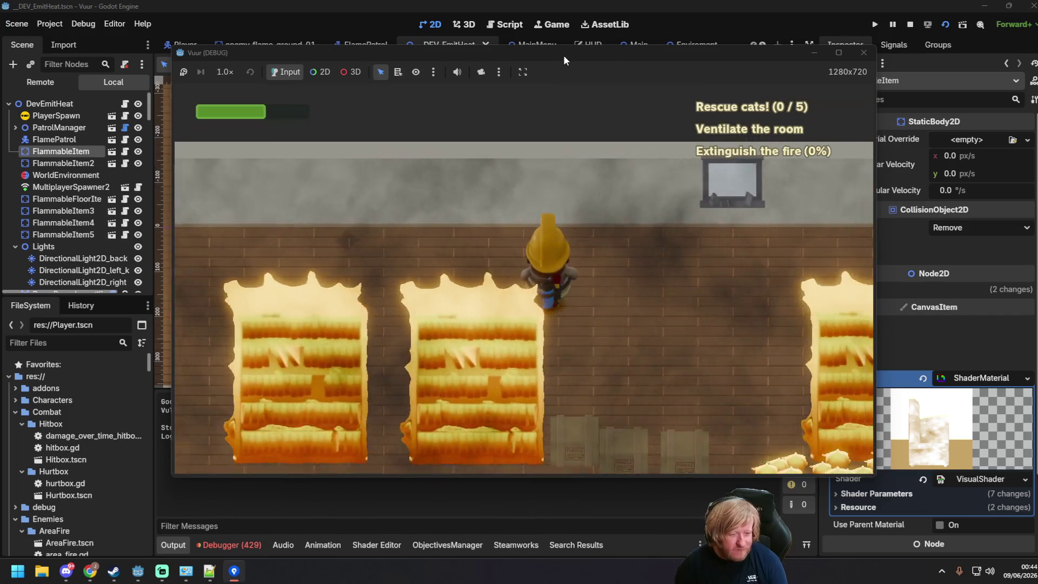
{"action": "key", "text": "w"}
{"action": "key", "text": "d"}
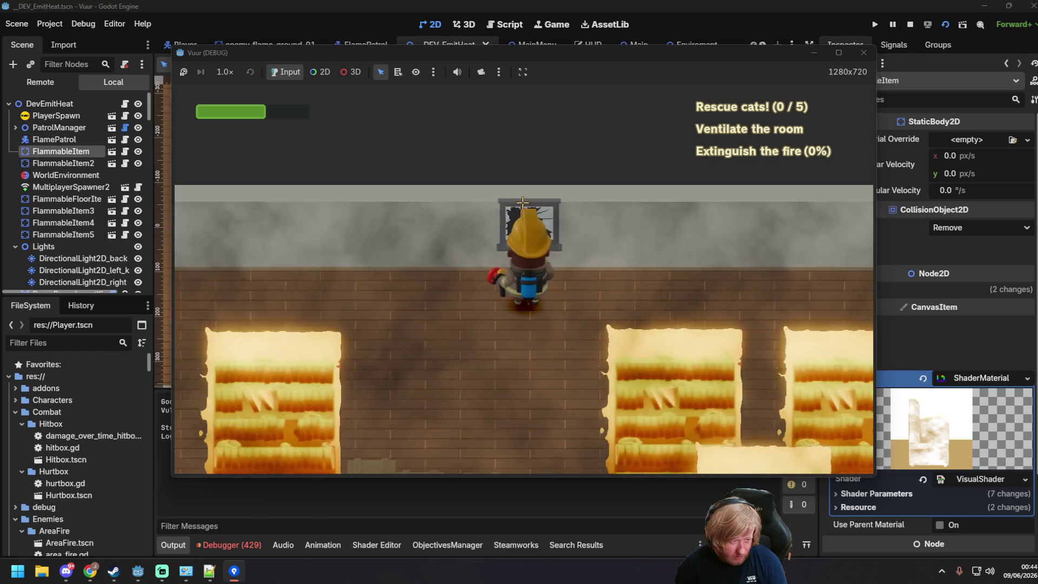
- Keep hosing the shelves while weaving between them until Extinguish the fire reaches 100%
{"action": "key", "text": "s"}
{"action": "key", "text": "a"}
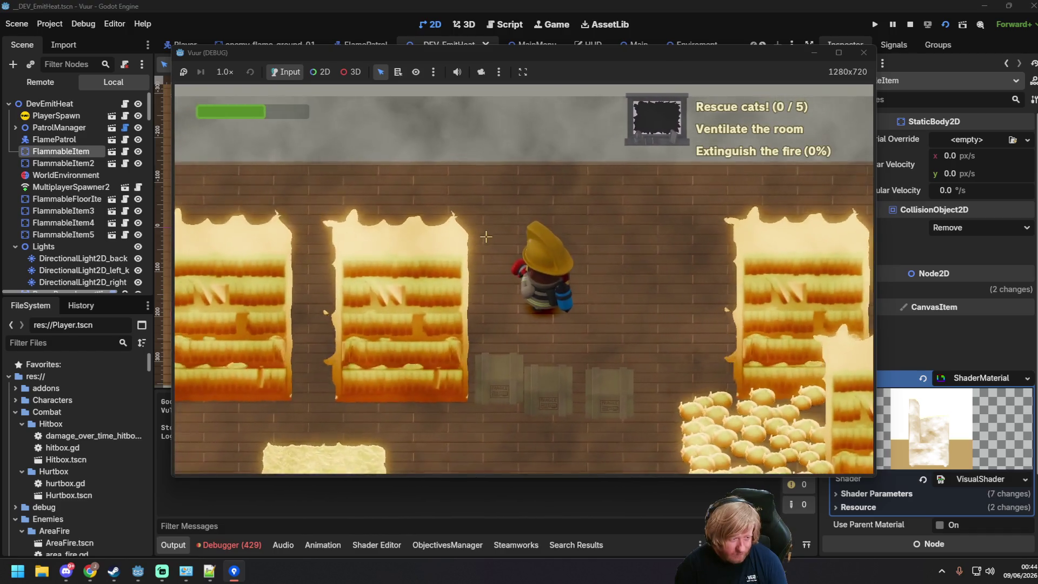
{"action": "key", "text": "s"}
{"action": "key", "text": "d"}
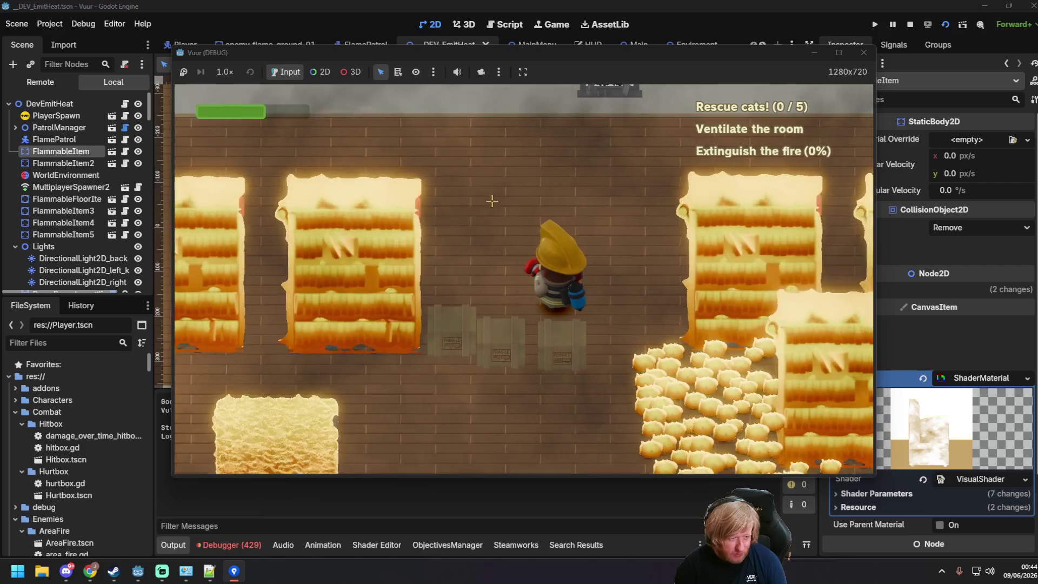
{"action": "key", "text": "a"}
{"action": "key", "text": "w"}
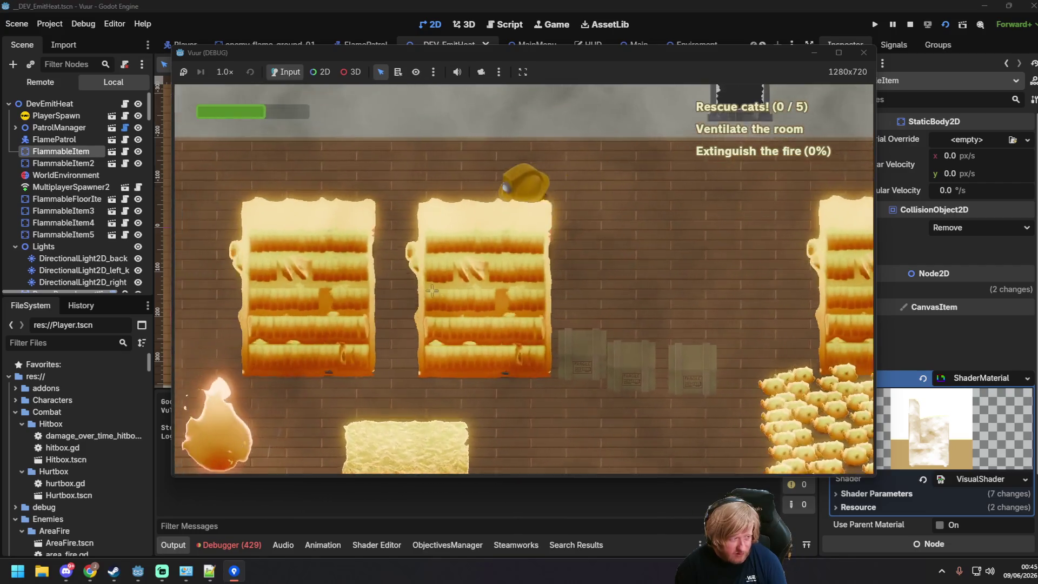
{"action": "key", "text": "a"}
{"action": "key", "text": "s"}
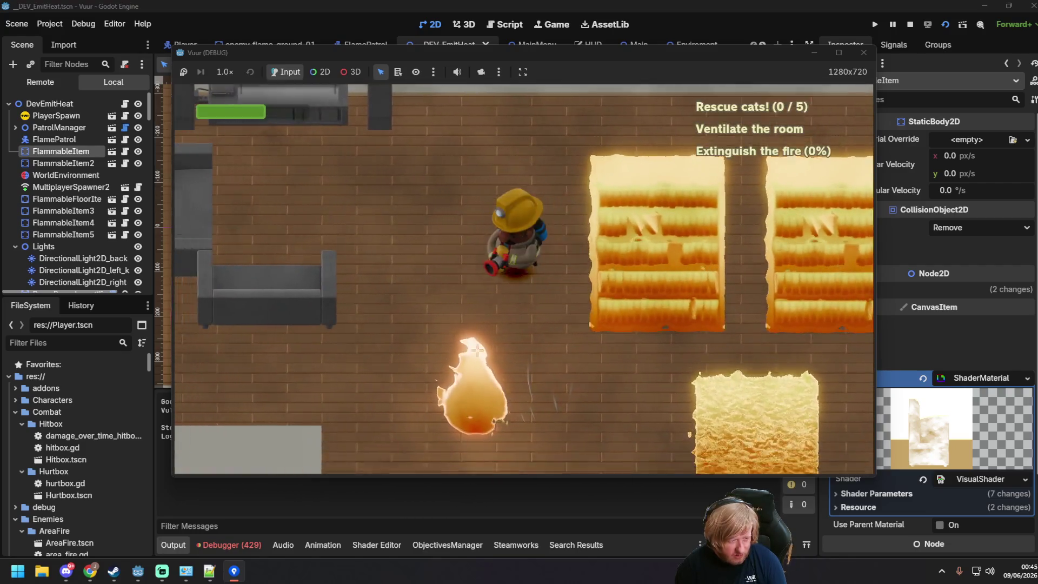
{"action": "key", "text": "d"}
{"action": "key", "text": "w"}
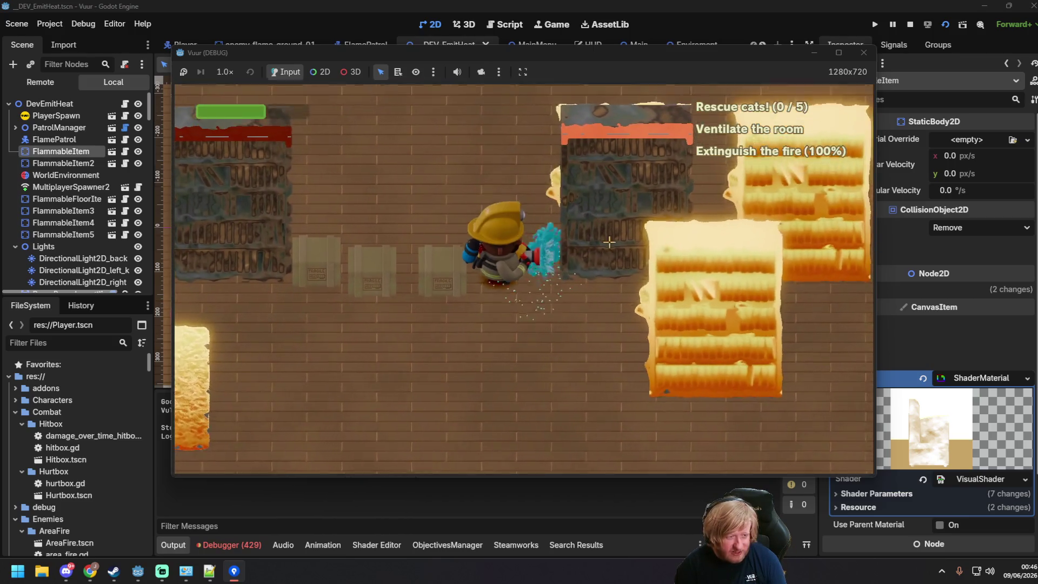
- Spray the burning straw block on the left until it shrinks to a grey patch
{"action": "key", "text": "s"}
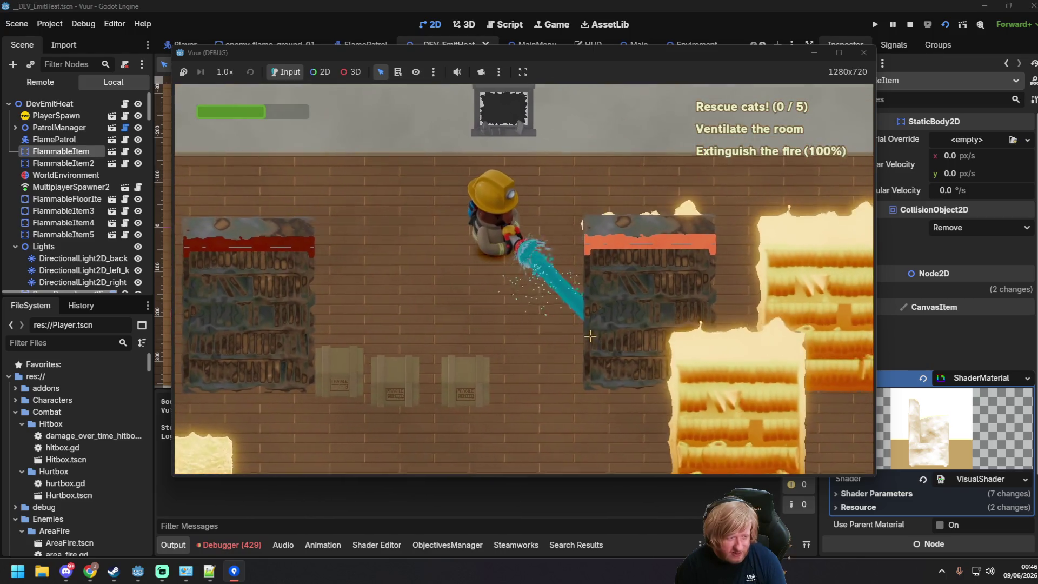
{"action": "key", "text": "a"}
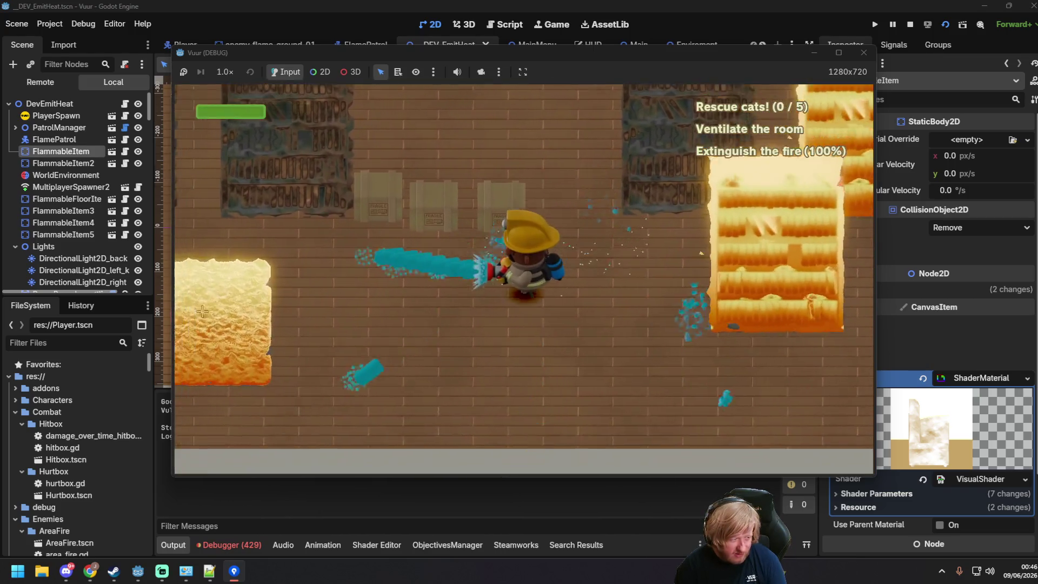
{"action": "key", "text": "a"}
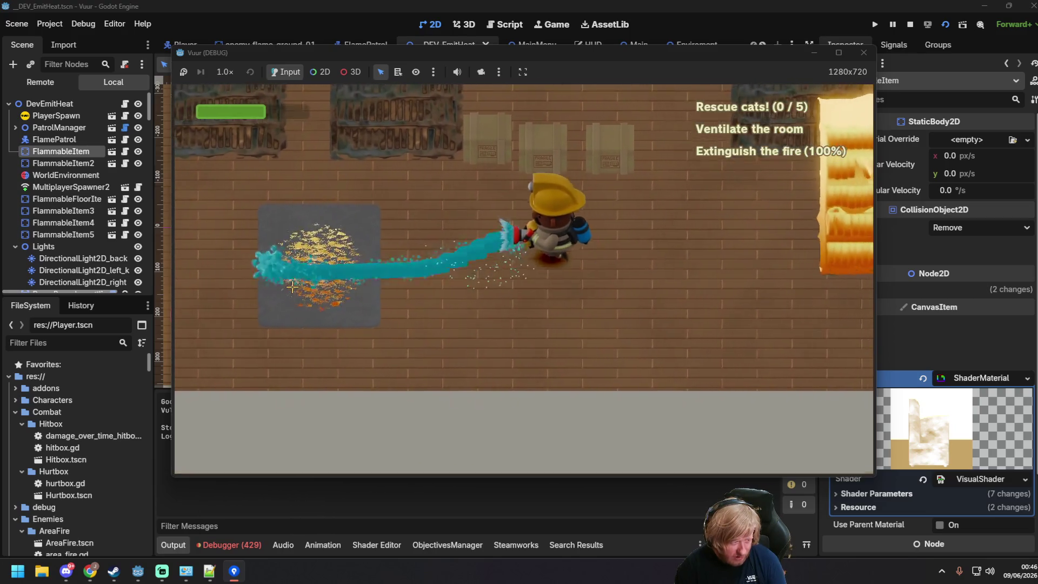
{"action": "key", "text": "d"}
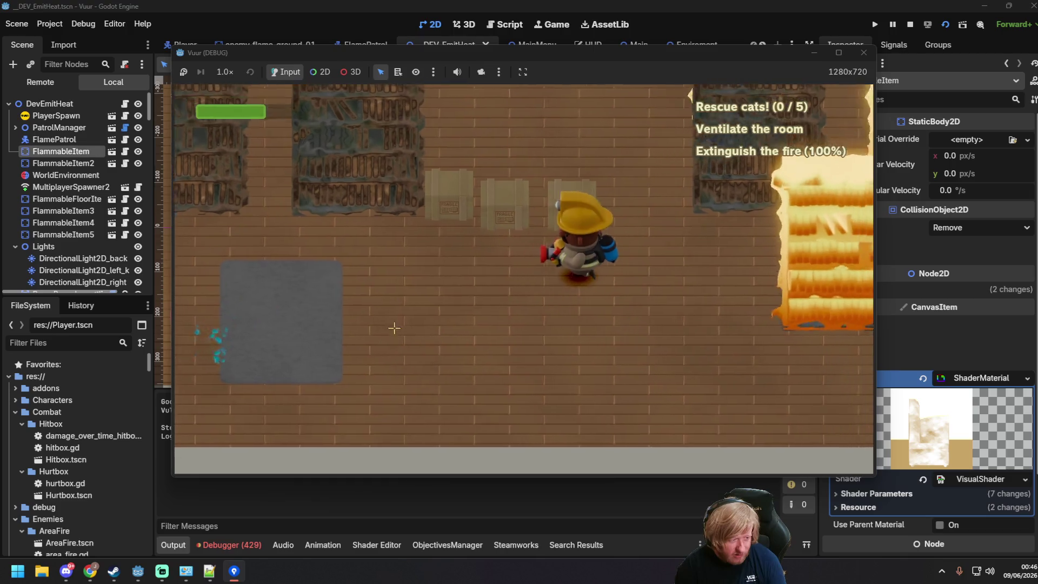
- Douse the remaining bookshelf fire, walk away, and close the game window
{"action": "key", "text": "s"}
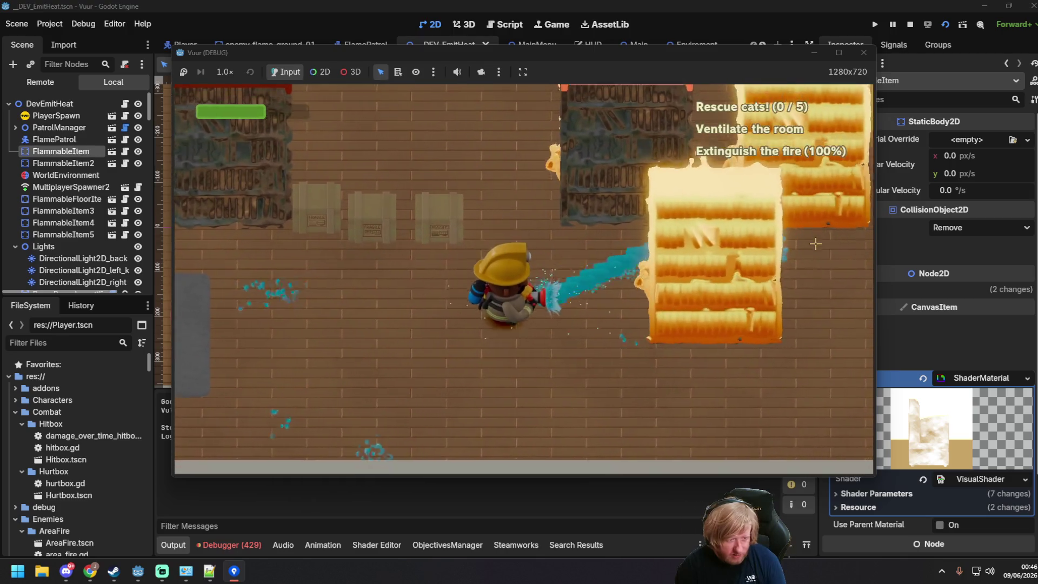
{"action": "key", "text": "w"}
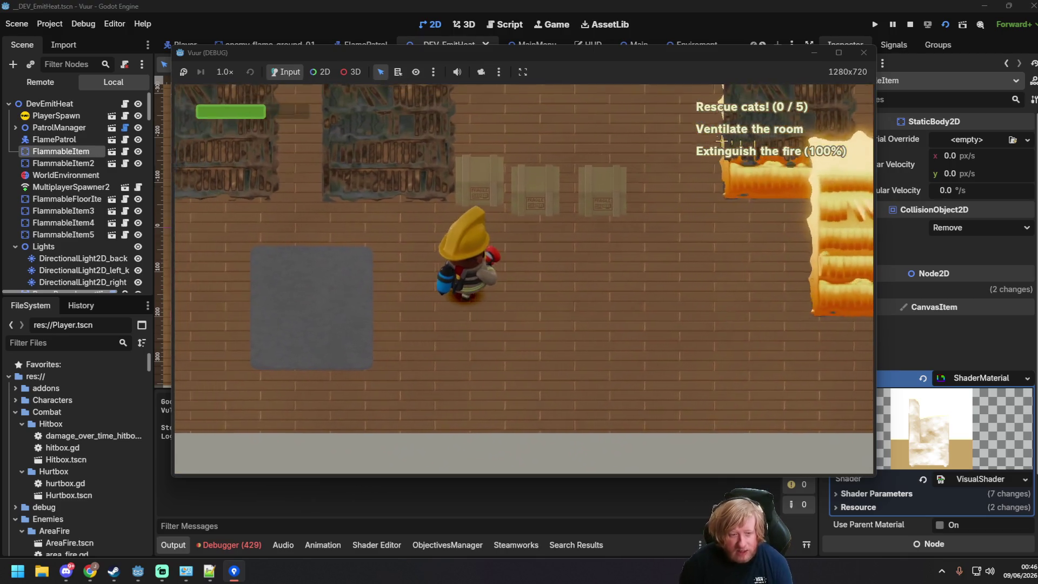
{"action": "key", "text": "d"}
{"action": "key", "text": "s"}
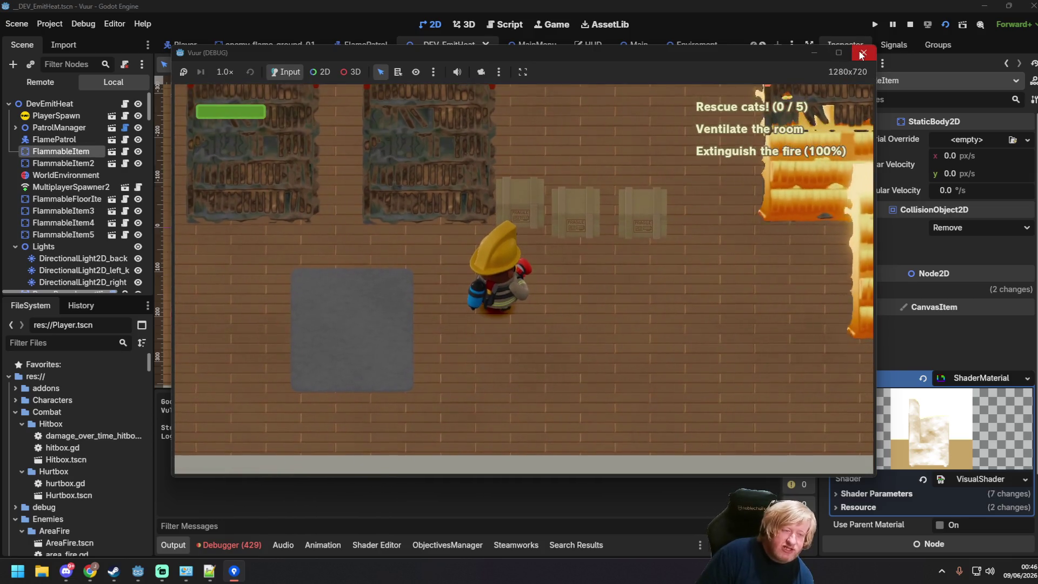
{"action": "left_click", "coordinate": [863, 54]}
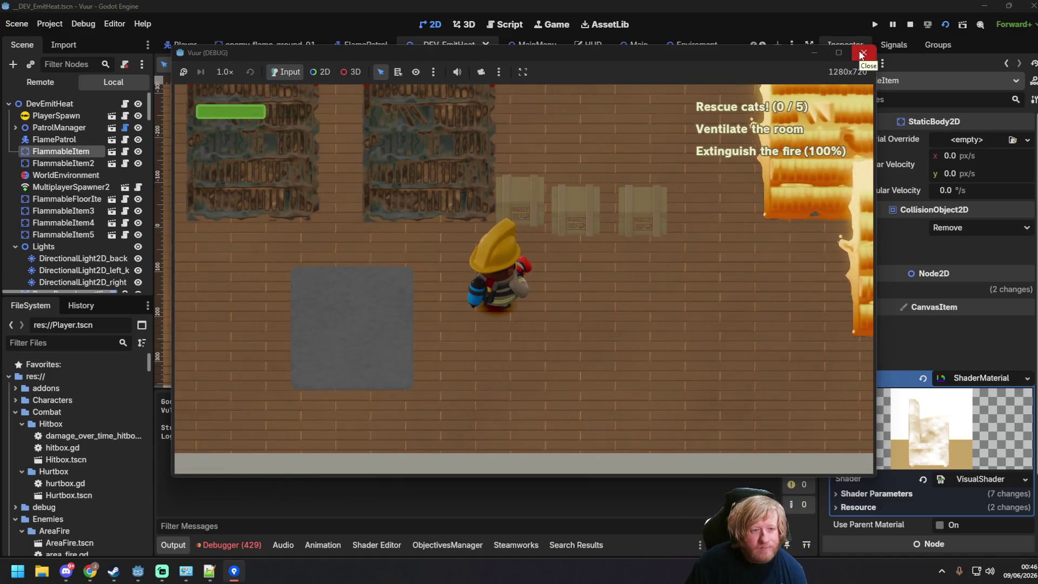
- Close the game, reload the externally changed Enviroment.tscn from disk, and zoom out
{"action": "left_click", "coordinate": [862, 55]}
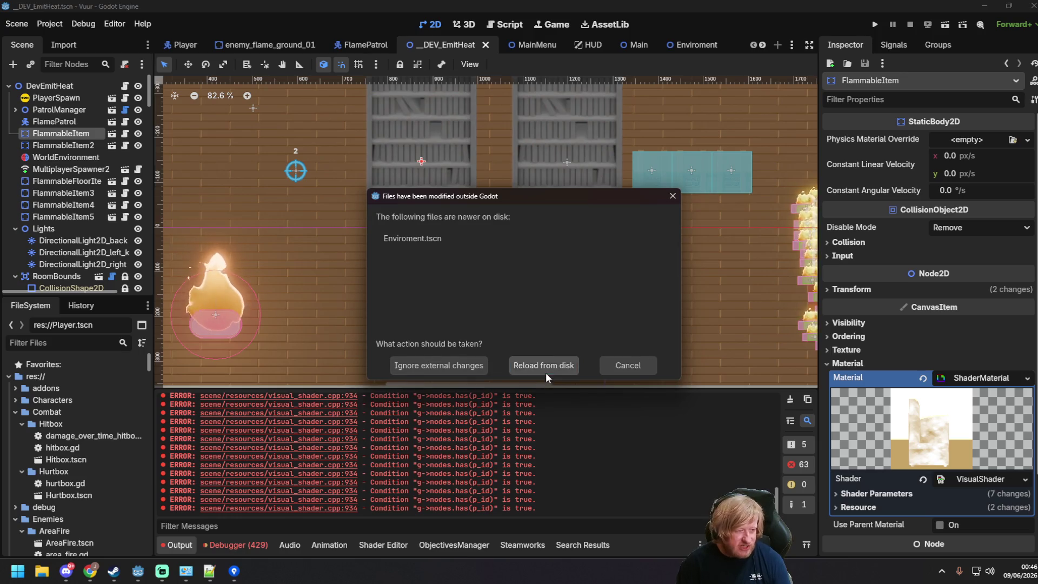
{"action": "left_click", "coordinate": [545, 370]}
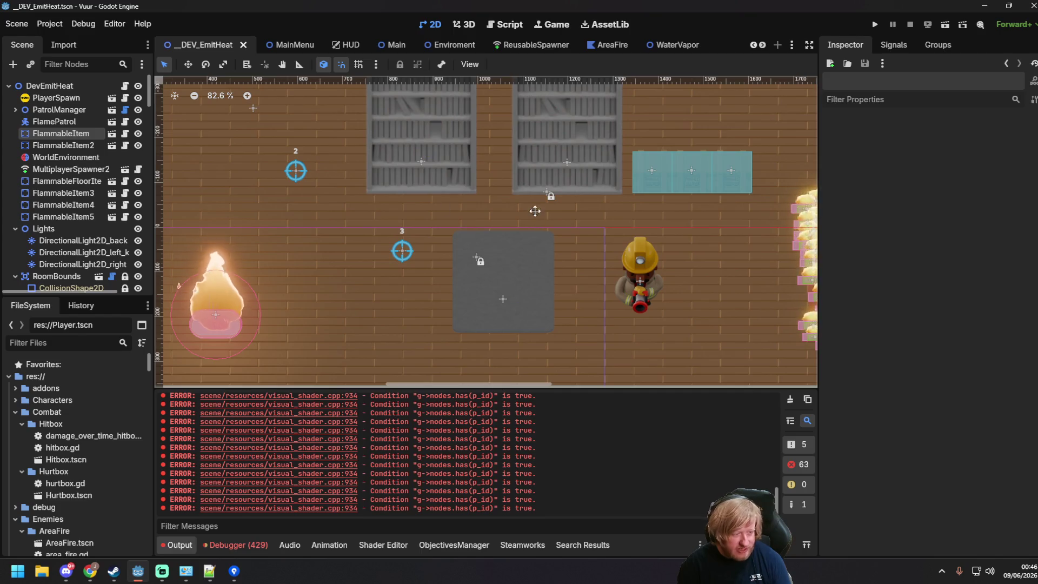
{"action": "scroll", "coordinate": [527, 243], "scroll_direction": "down", "scroll_amount": 1}
{"action": "scroll", "coordinate": [522, 278], "scroll_direction": "down", "scroll_amount": 2}
{"action": "scroll", "coordinate": [521, 255], "scroll_direction": "right", "scroll_amount": 3}
{"action": "scroll", "coordinate": [520, 255], "scroll_direction": "down", "scroll_amount": 1}
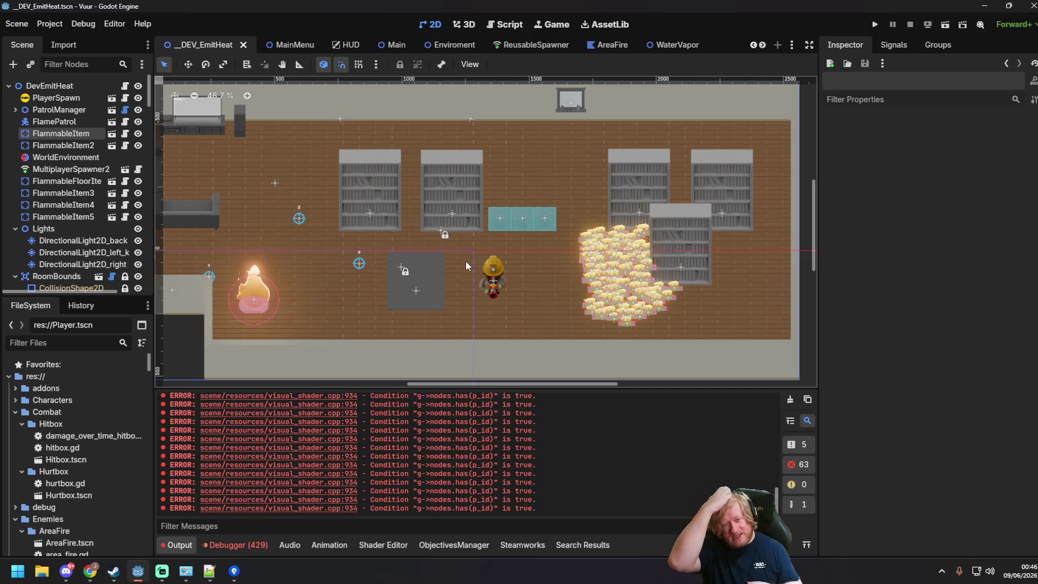
- Open flammable_item.gd from the FlammableItem node, then open the FlammableItem scene
{"action": "left_click", "coordinate": [60, 133]}
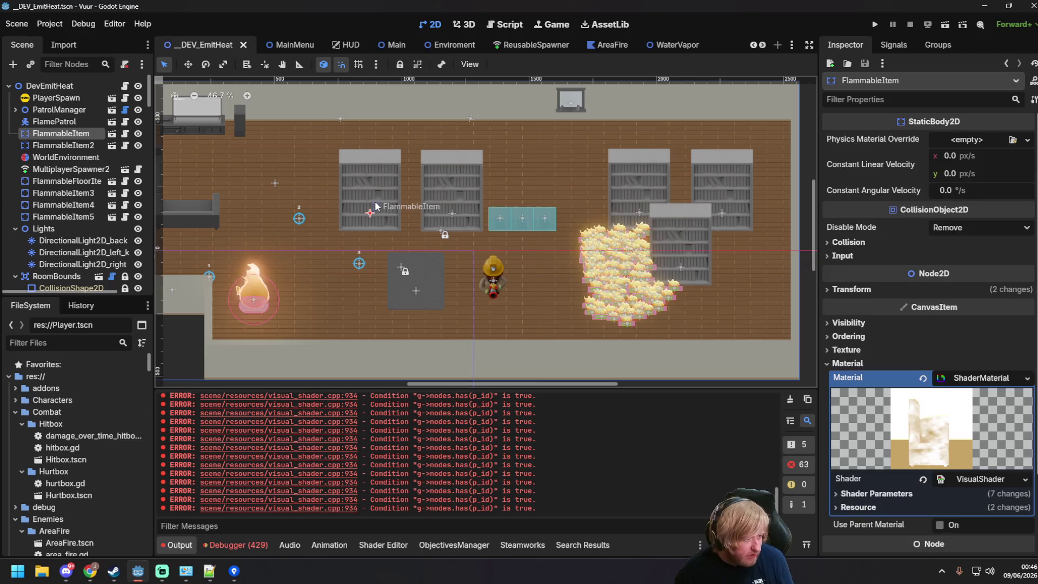
{"action": "left_click", "coordinate": [125, 133]}
{"action": "key", "text": "Down"}
{"action": "left_click", "coordinate": [112, 135]}
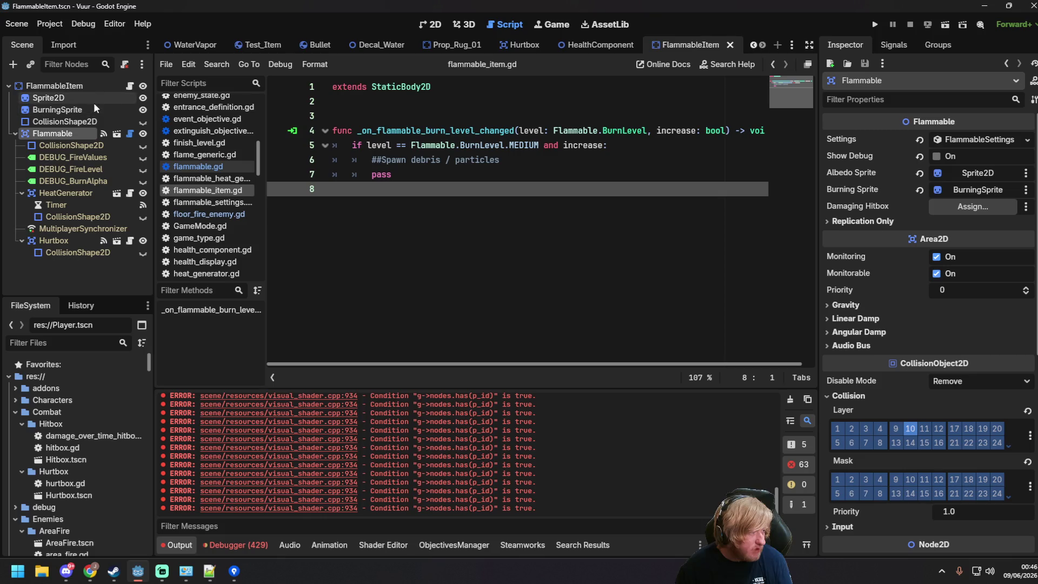
- Open flammable.gd and scroll to the current_ignition setter, selecting the name on line 44
{"action": "left_click", "coordinate": [130, 134]}
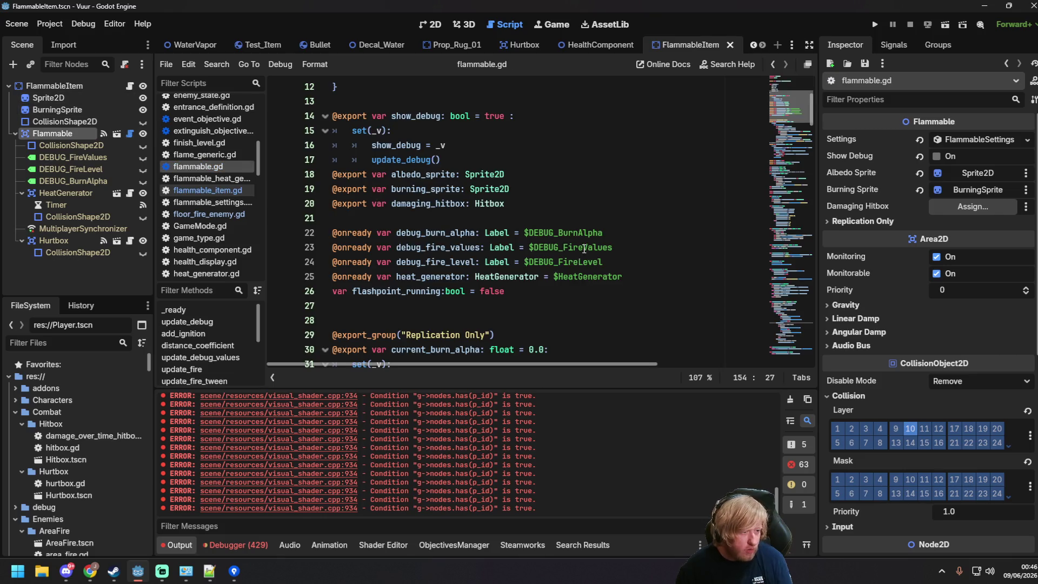
{"action": "scroll", "coordinate": [577, 238], "scroll_direction": "down", "scroll_amount": 4}
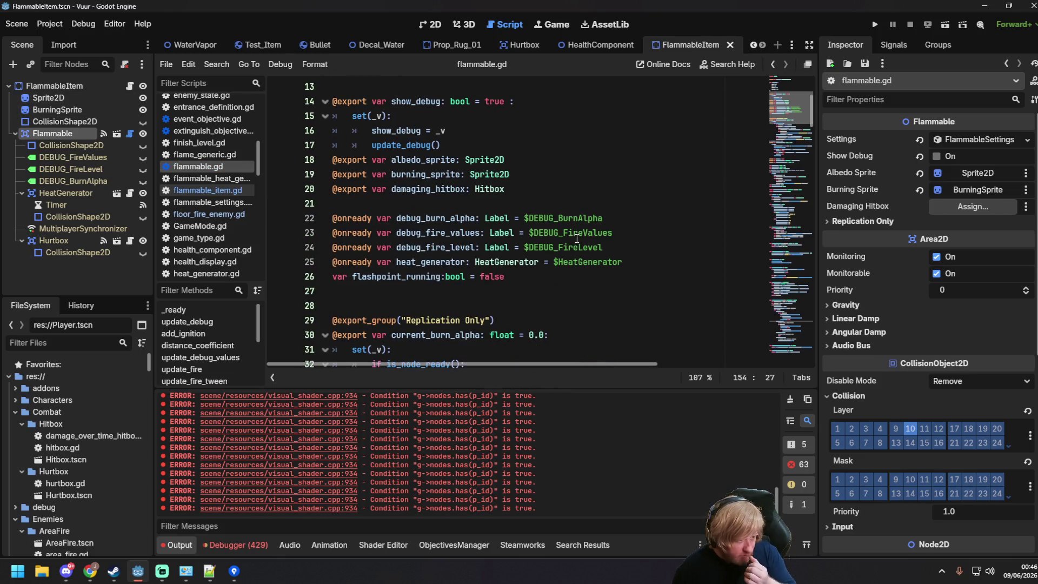
{"action": "scroll", "coordinate": [588, 238], "scroll_direction": "down", "scroll_amount": 9}
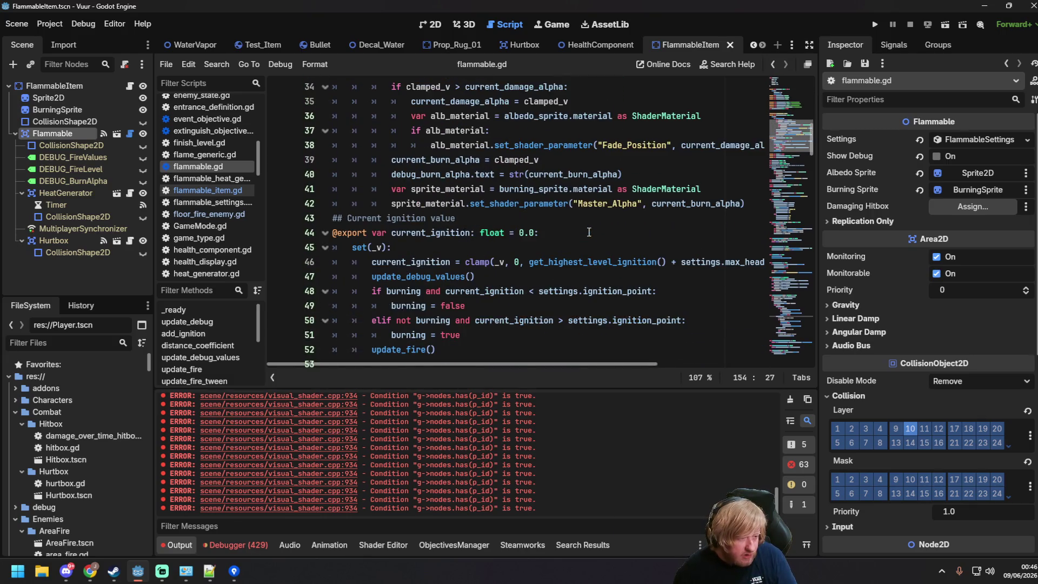
{"action": "scroll", "coordinate": [589, 233], "scroll_direction": "down", "scroll_amount": 1}
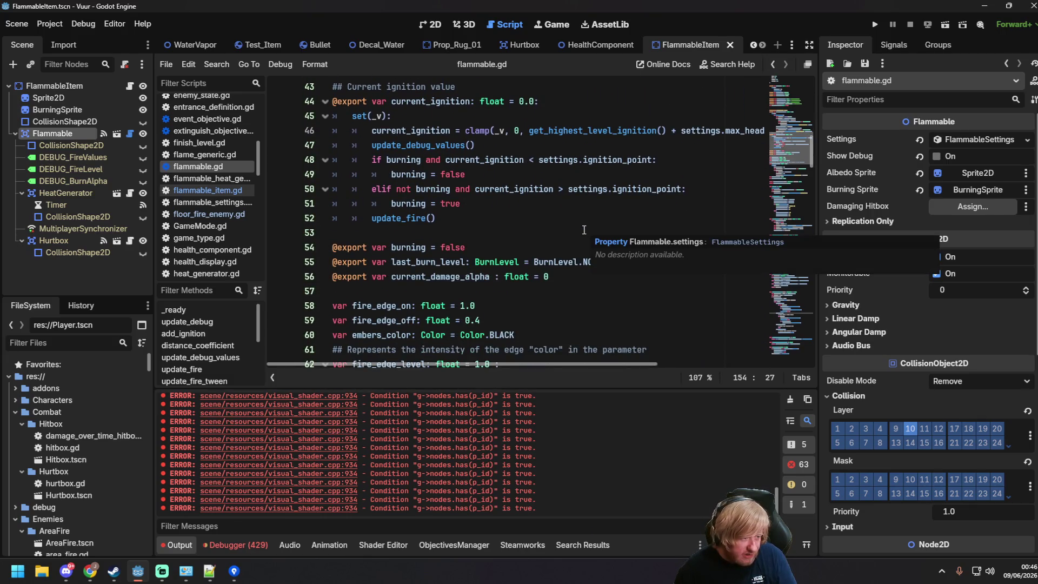
{"action": "left_click", "coordinate": [552, 215]}
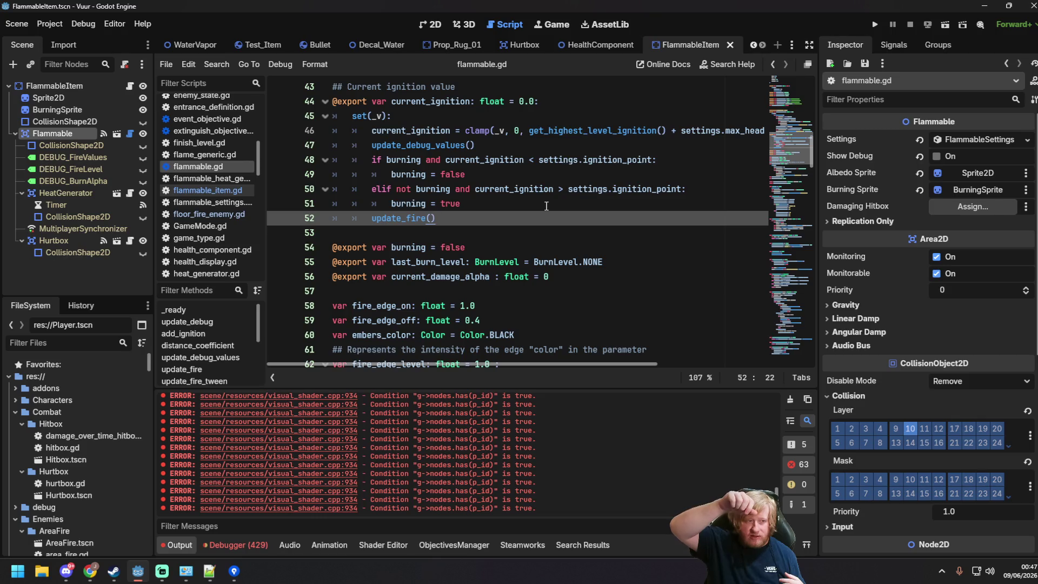
{"action": "left_click_drag", "start_coordinate": [392, 102], "coordinate": [475, 101]}
{"action": "scroll", "coordinate": [475, 101], "scroll_direction": "up", "scroll_amount": 5}
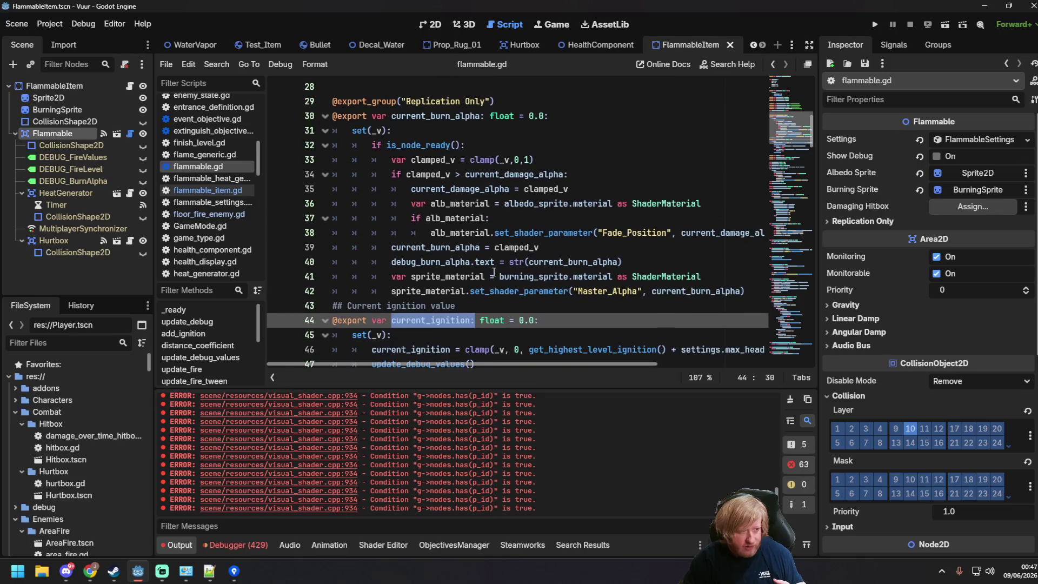
{"action": "scroll", "coordinate": [494, 272], "scroll_direction": "down", "scroll_amount": 3}
{"action": "left_click", "coordinate": [515, 259]}
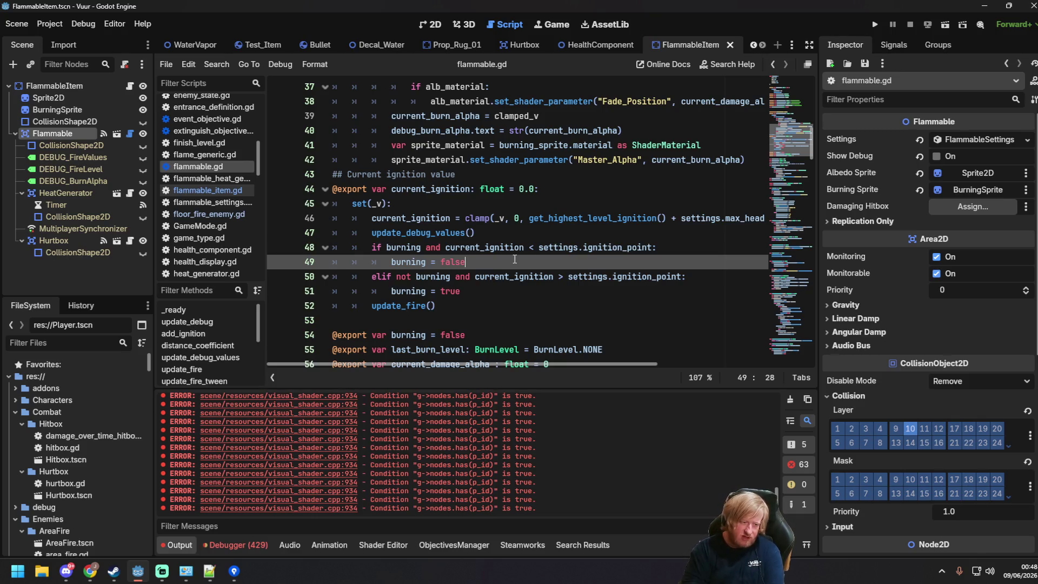
- Scroll through flammable.gd from the top, reviewing its properties and functions
{"action": "scroll", "coordinate": [515, 260], "scroll_direction": "up", "scroll_amount": 2}
{"action": "scroll", "coordinate": [515, 260], "scroll_direction": "up", "scroll_amount": 4}
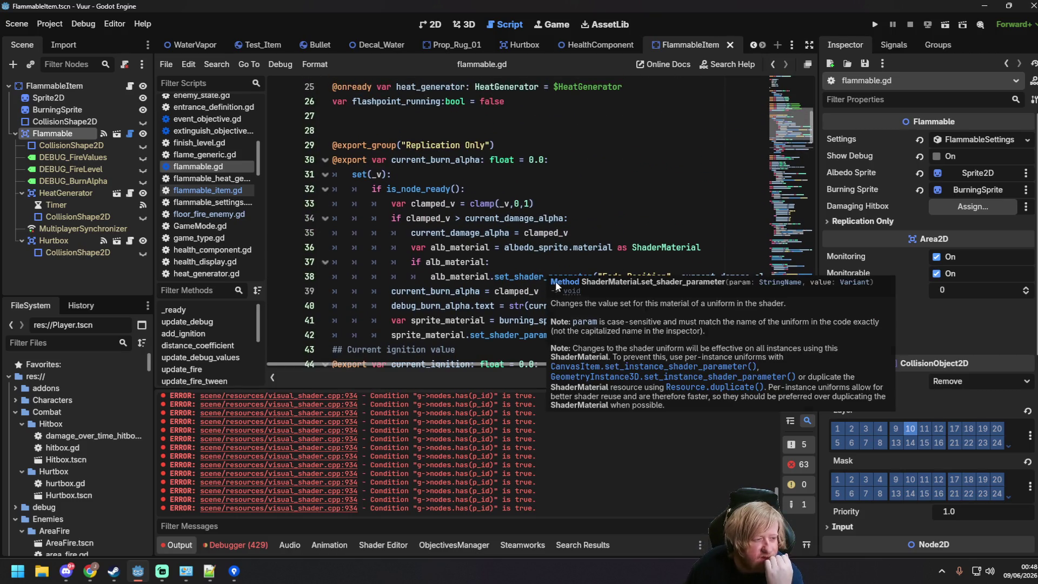
{"action": "scroll", "coordinate": [541, 279], "scroll_direction": "down", "scroll_amount": 2}
{"action": "scroll", "coordinate": [513, 282], "scroll_direction": "up", "scroll_amount": 2}
{"action": "scroll", "coordinate": [513, 282], "scroll_direction": "up", "scroll_amount": 4}
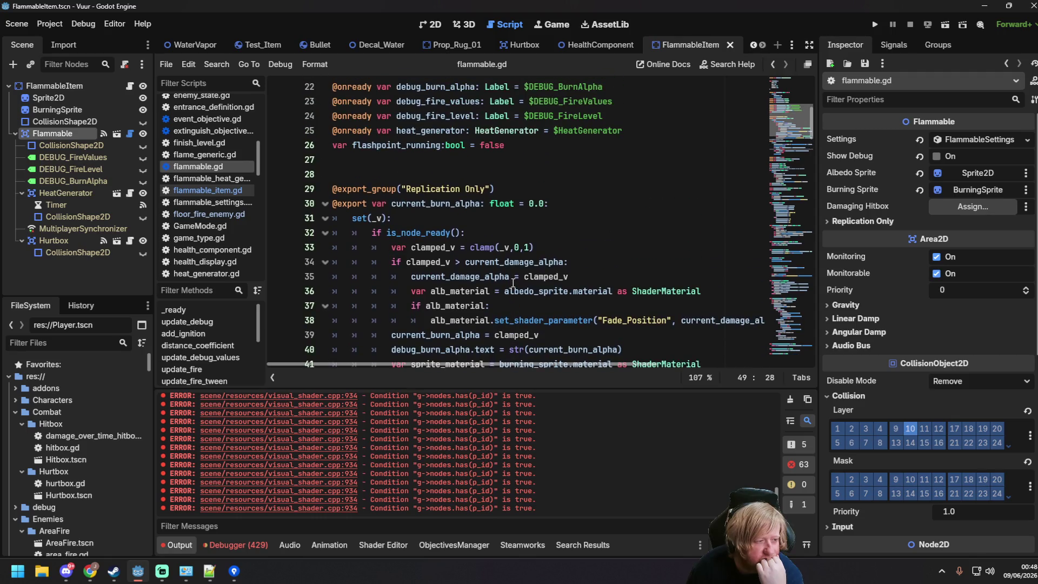
{"action": "left_click", "coordinate": [582, 295]}
{"action": "scroll", "coordinate": [581, 296], "scroll_direction": "up", "scroll_amount": 2}
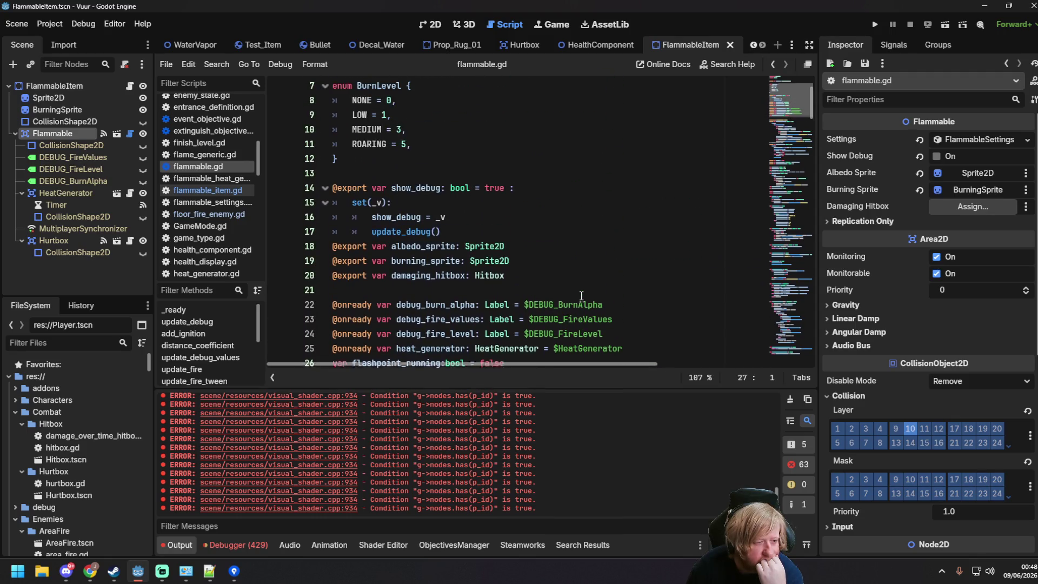
{"action": "scroll", "coordinate": [578, 302], "scroll_direction": "down", "scroll_amount": 12}
{"action": "scroll", "coordinate": [578, 306], "scroll_direction": "down", "scroll_amount": 15}
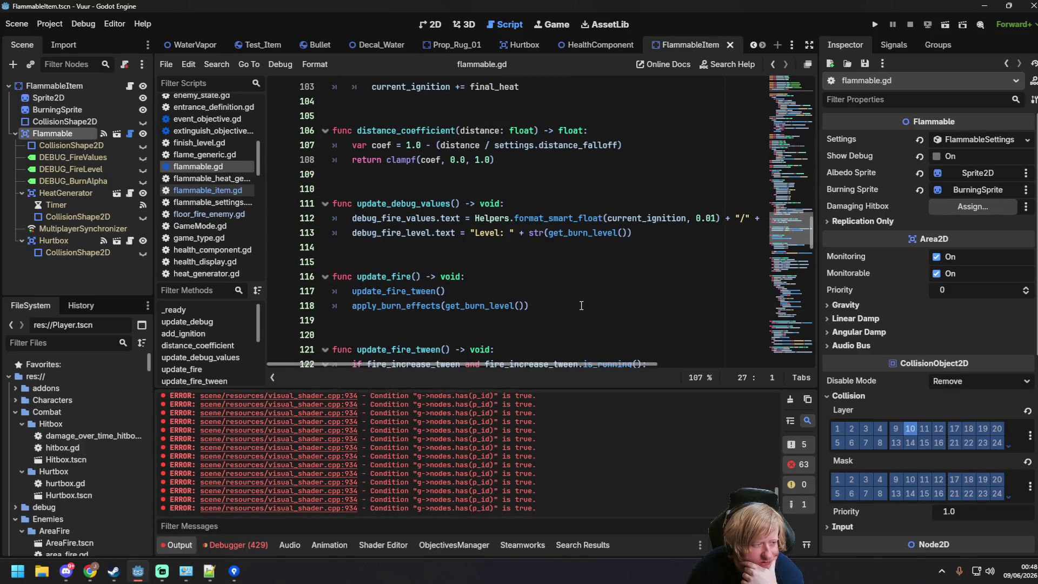
{"action": "scroll", "coordinate": [580, 304], "scroll_direction": "down", "scroll_amount": 4}
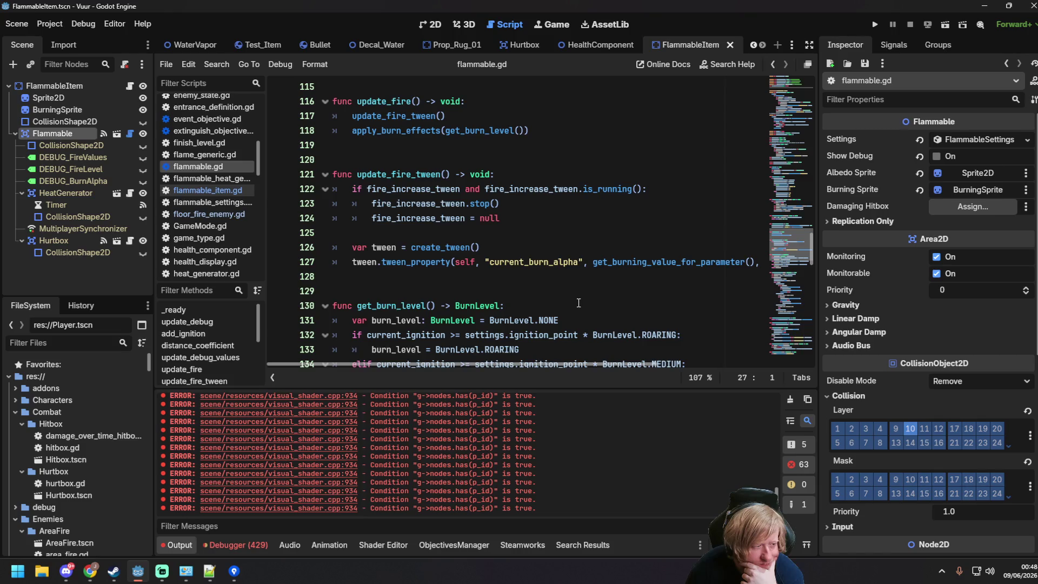
{"action": "scroll", "coordinate": [578, 303], "scroll_direction": "down", "scroll_amount": 7}
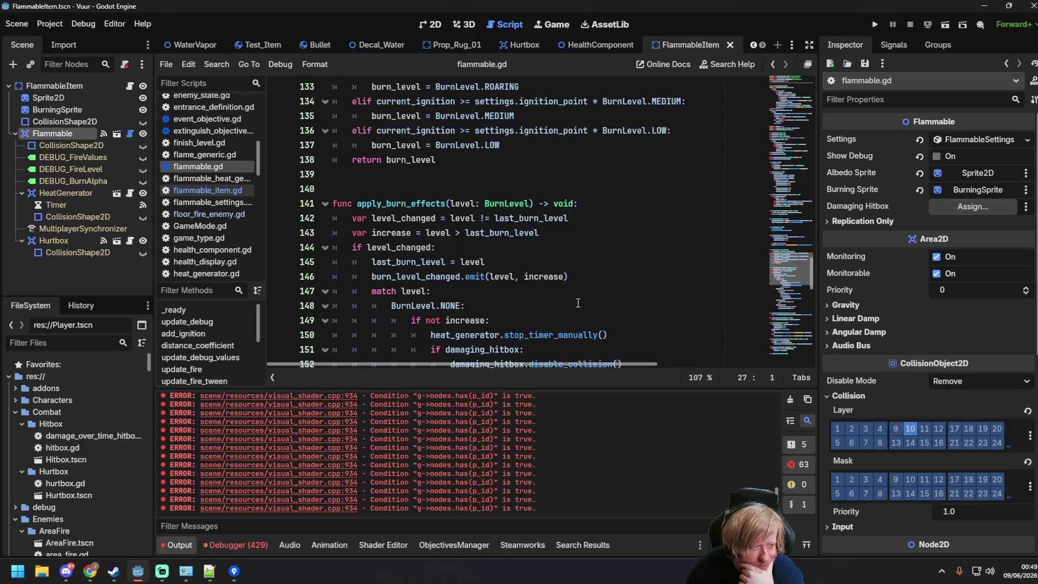
{"action": "scroll", "coordinate": [585, 318], "scroll_direction": "down", "scroll_amount": 5}
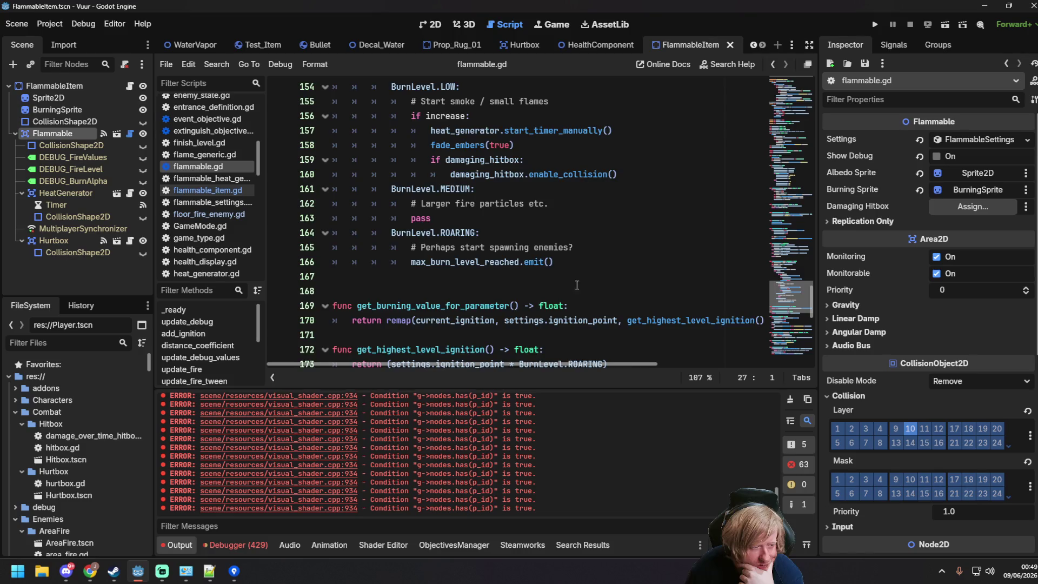
{"action": "scroll", "coordinate": [576, 280], "scroll_direction": "down", "scroll_amount": 4}
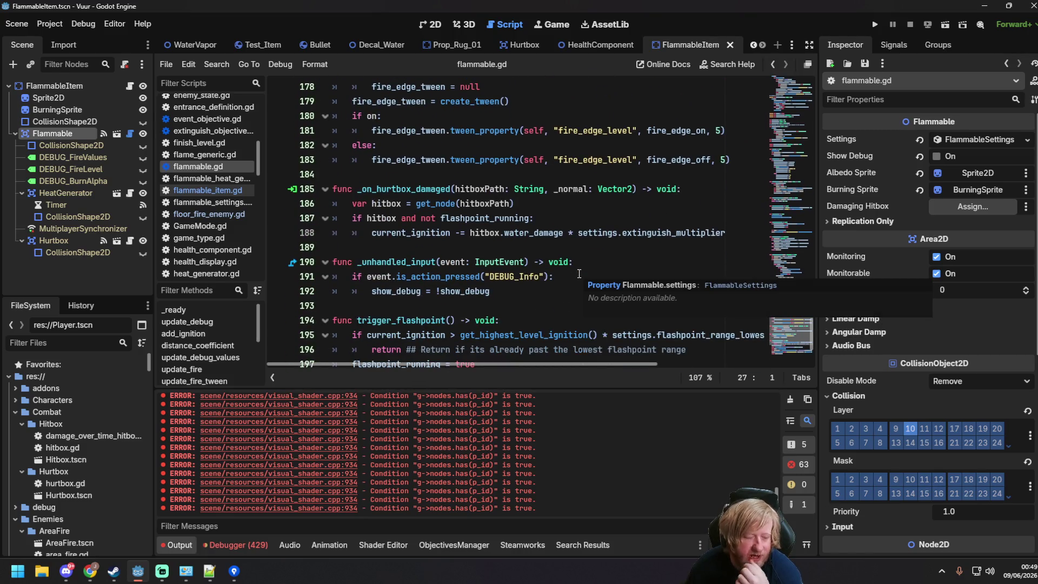
{"action": "scroll", "coordinate": [579, 273], "scroll_direction": "up", "scroll_amount": 3}
{"action": "scroll", "coordinate": [578, 274], "scroll_direction": "down", "scroll_amount": 2}
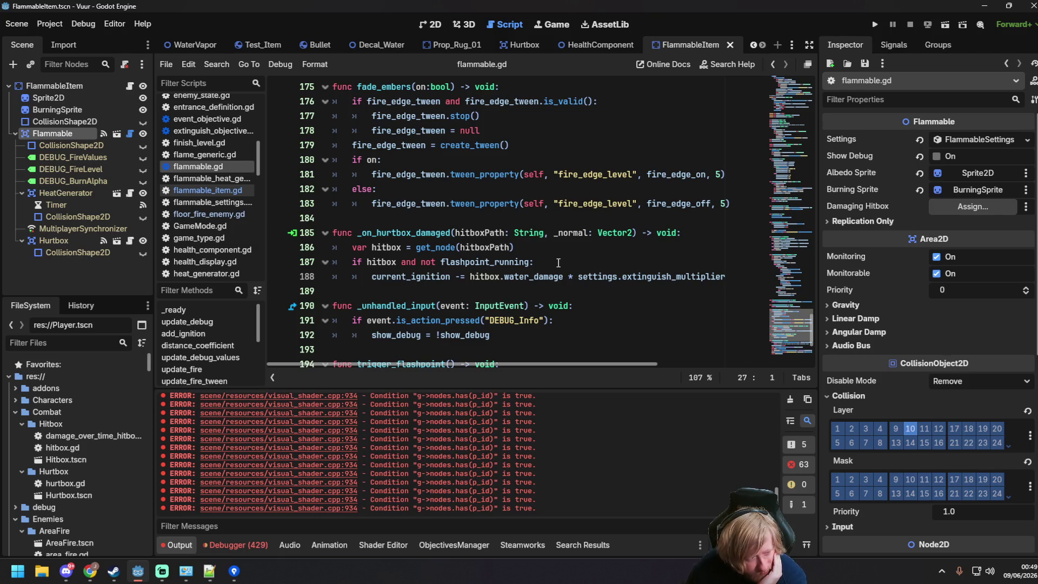
- Review flammable.gd lines 187–204 and save the FlammableItem scene with Ctrl+S
{"action": "left_click", "coordinate": [559, 264]}
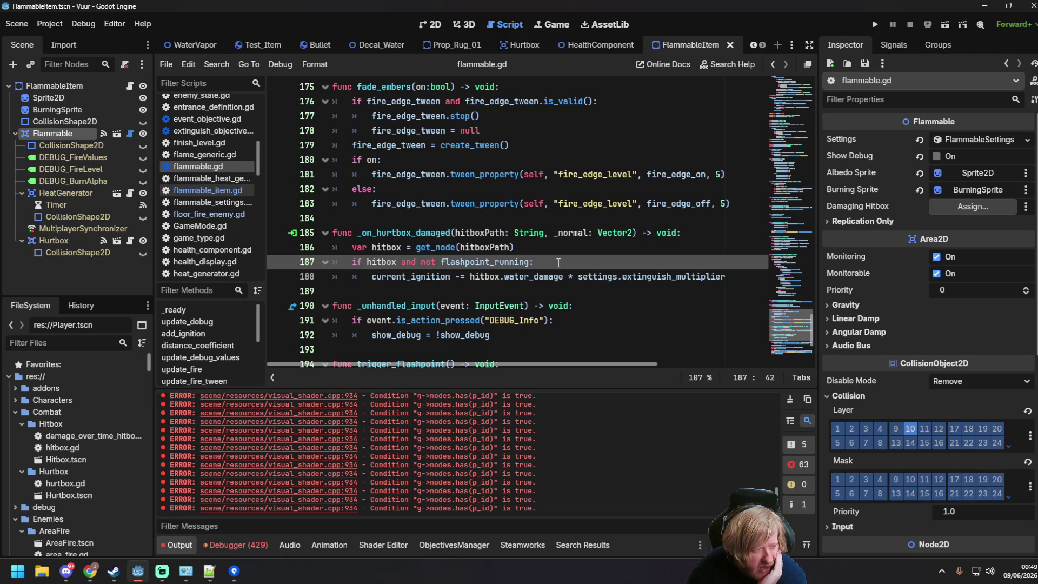
{"action": "scroll", "coordinate": [559, 264], "scroll_direction": "down", "scroll_amount": 3}
{"action": "left_click", "coordinate": [554, 249]}
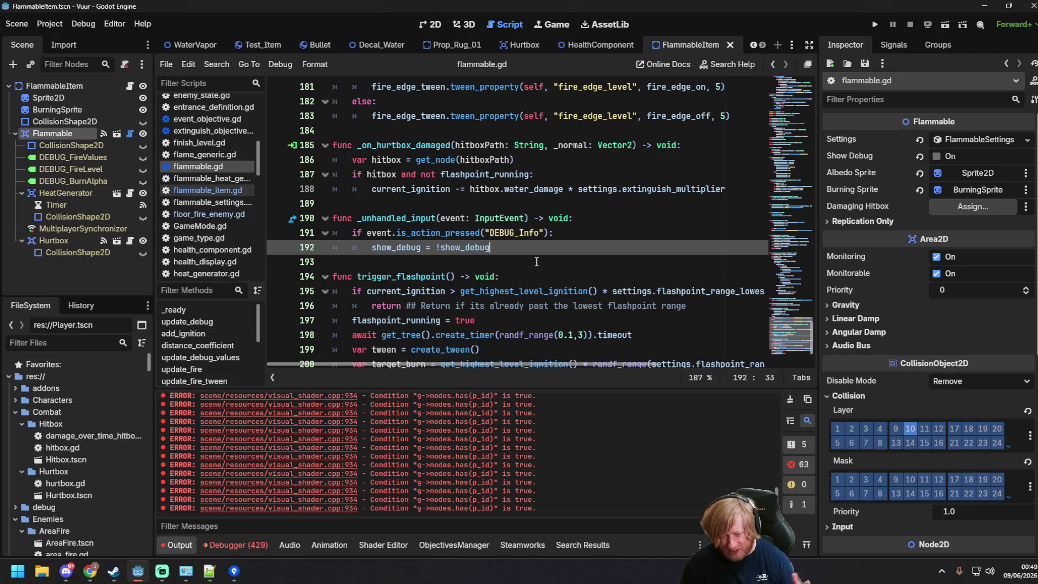
{"action": "scroll", "coordinate": [524, 271], "scroll_direction": "down", "scroll_amount": 2}
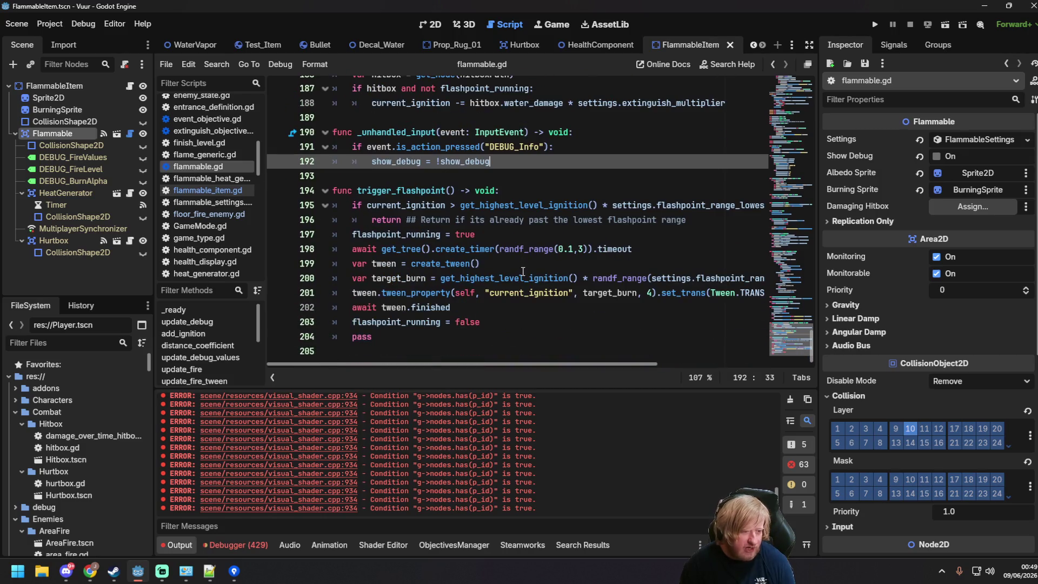
{"action": "left_click", "coordinate": [513, 336]}
{"action": "scroll", "coordinate": [507, 329], "scroll_direction": "up", "scroll_amount": 1}
{"action": "scroll", "coordinate": [507, 330], "scroll_direction": "down", "scroll_amount": 1}
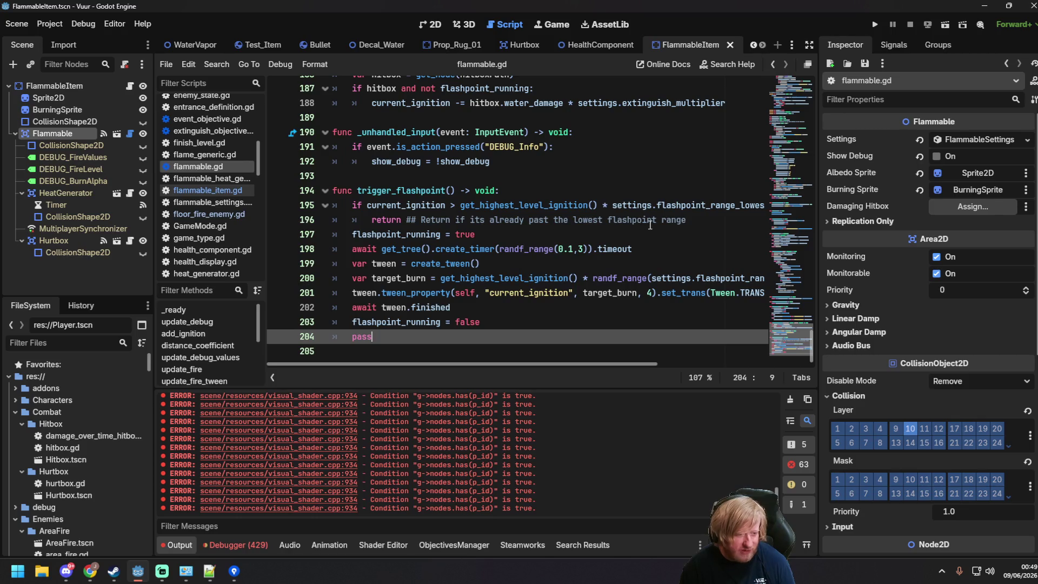
{"action": "left_click", "coordinate": [686, 220]}
{"action": "key", "text": "ctrl+s"}
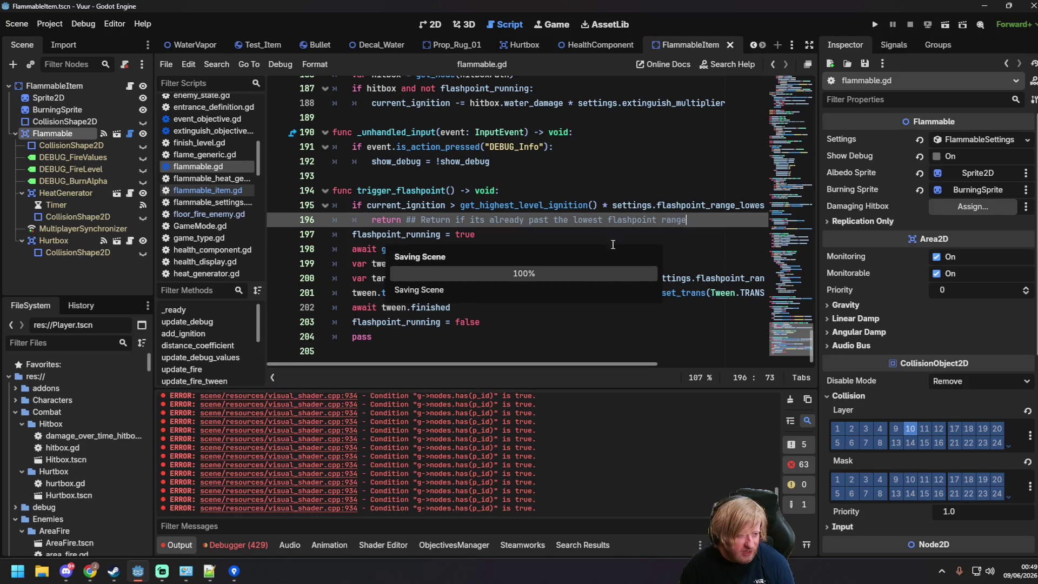
- Scroll back up through flammable.gd to review line 97 and embers_color on line 67
{"action": "scroll", "coordinate": [613, 245], "scroll_direction": "up", "scroll_amount": 8}
{"action": "scroll", "coordinate": [533, 297], "scroll_direction": "up", "scroll_amount": 15}
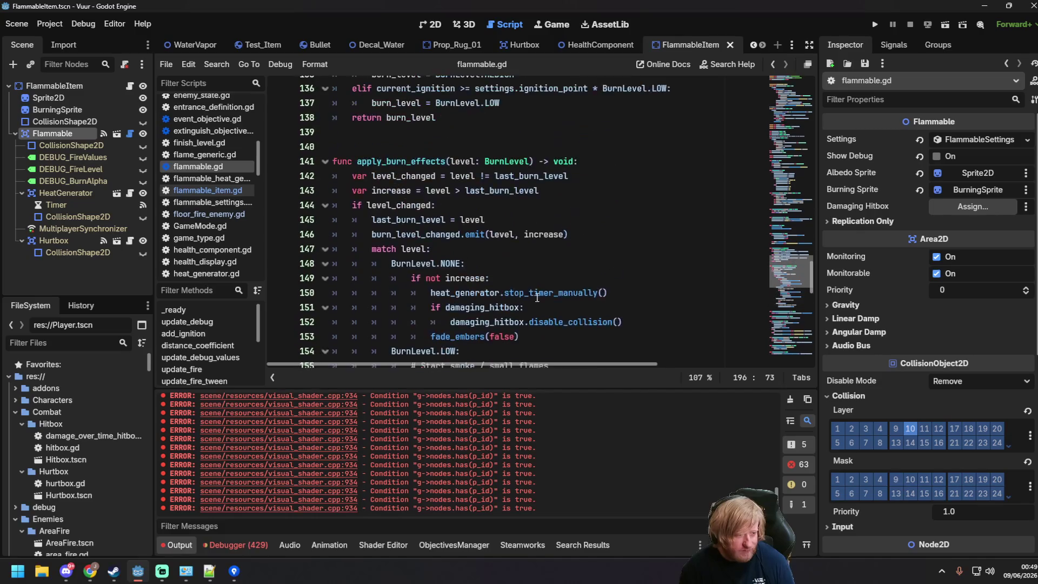
{"action": "scroll", "coordinate": [578, 217], "scroll_direction": "up", "scroll_amount": 5}
{"action": "left_click", "coordinate": [577, 220]}
{"action": "scroll", "coordinate": [578, 221], "scroll_direction": "up", "scroll_amount": 6}
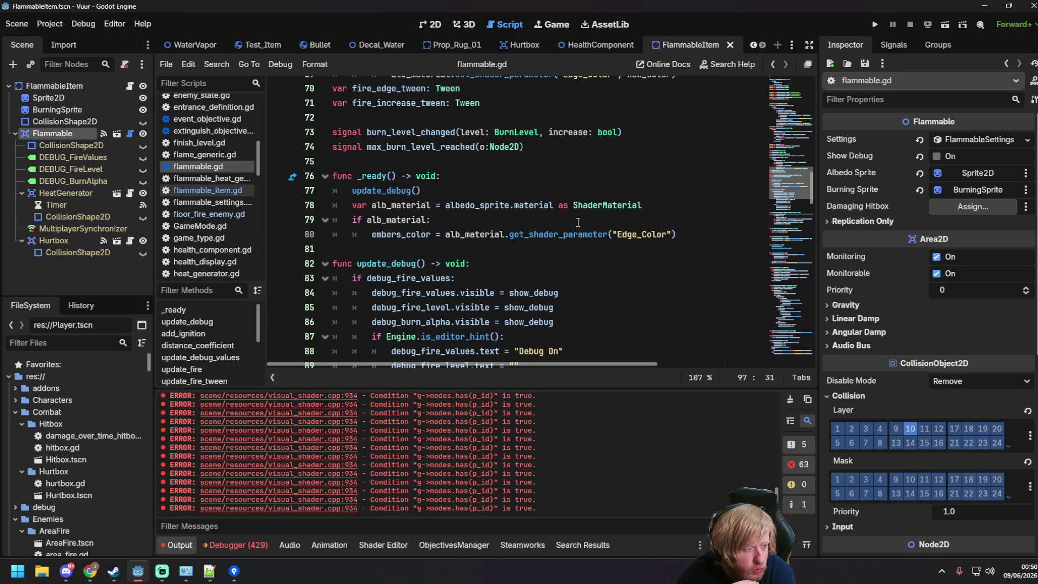
{"action": "scroll", "coordinate": [555, 226], "scroll_direction": "up", "scroll_amount": 4}
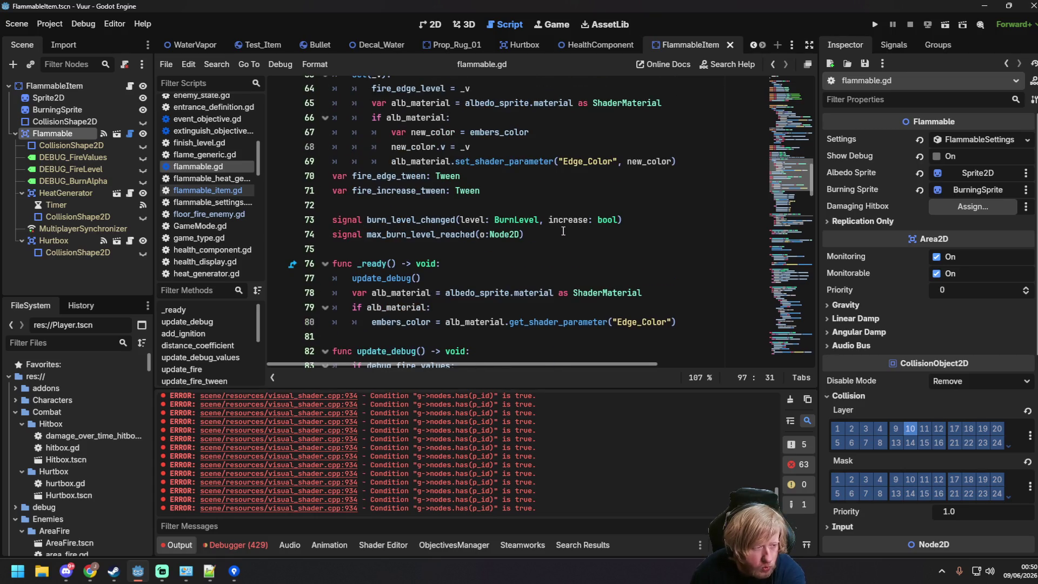
{"action": "scroll", "coordinate": [600, 233], "scroll_direction": "up", "scroll_amount": 6}
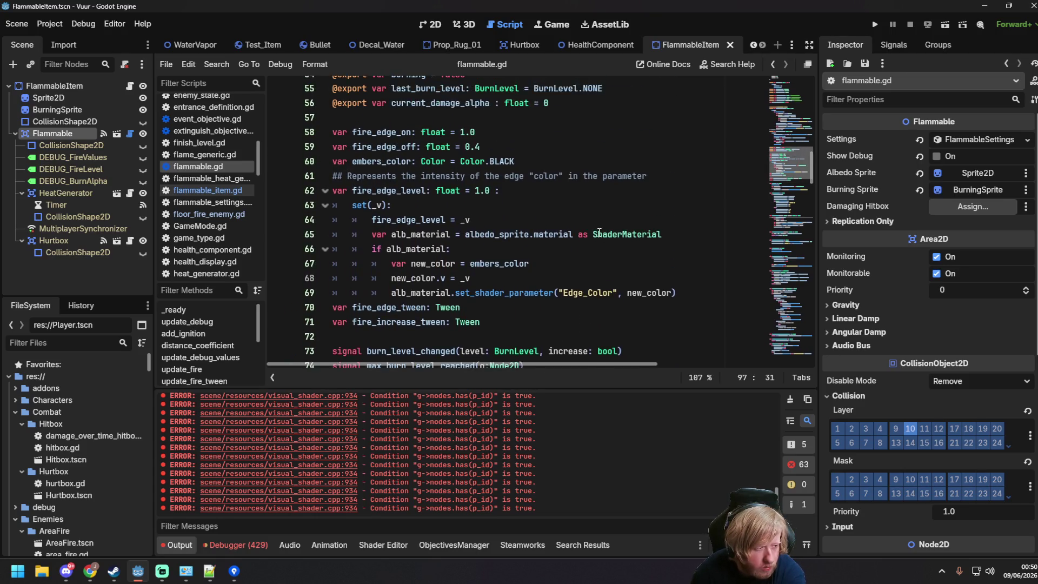
{"action": "scroll", "coordinate": [526, 195], "scroll_direction": "down", "scroll_amount": 10}
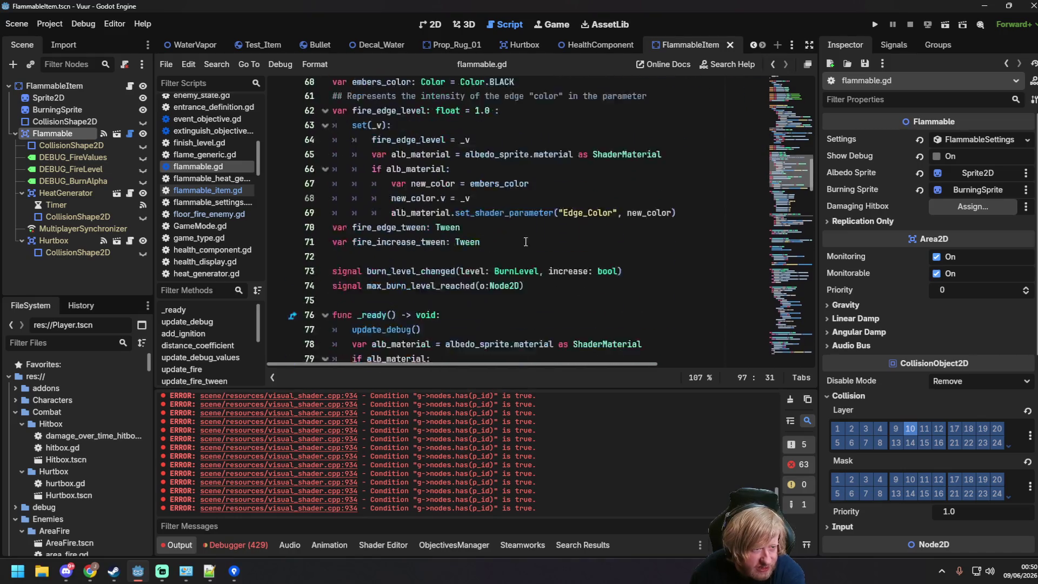
{"action": "scroll", "coordinate": [468, 164], "scroll_direction": "up", "scroll_amount": 4}
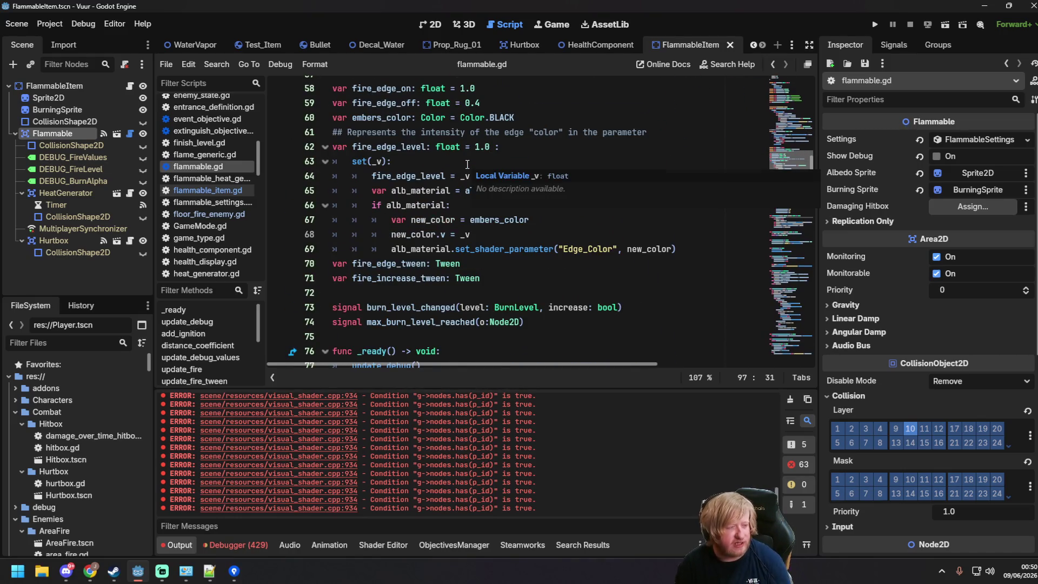
{"action": "scroll", "coordinate": [468, 164], "scroll_direction": "down", "scroll_amount": 1}
{"action": "left_click", "coordinate": [468, 163]}
{"action": "left_click", "coordinate": [492, 176]}
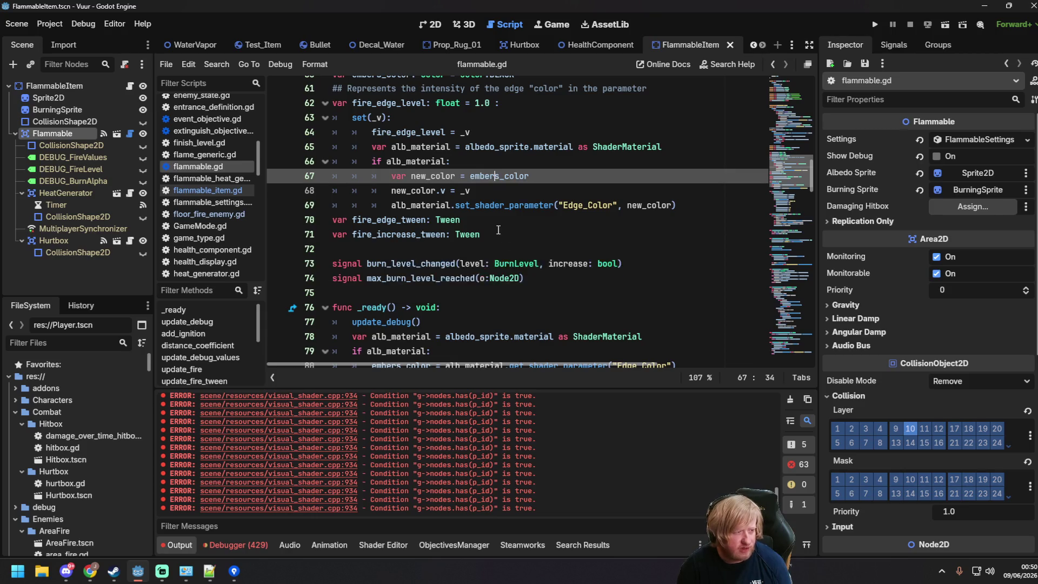
- Switch to the DEV_EmitHeat scene and show it in the 2D editor
{"action": "scroll", "coordinate": [497, 228], "scroll_direction": "up", "scroll_amount": 5}
{"action": "scroll", "coordinate": [496, 228], "scroll_direction": "up", "scroll_amount": 1}
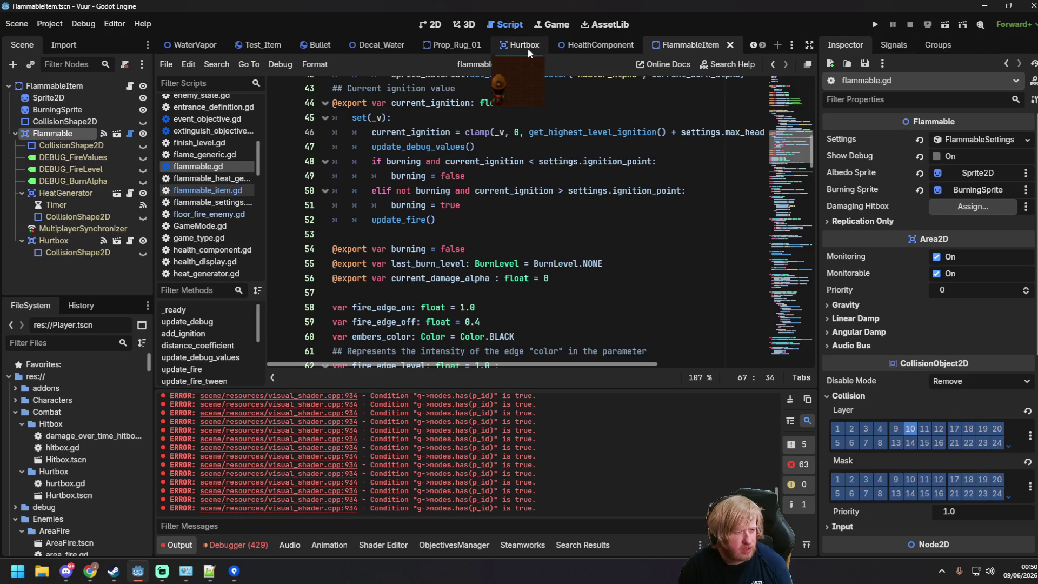
{"action": "scroll", "coordinate": [469, 49], "scroll_direction": "up", "scroll_amount": 6}
{"action": "scroll", "coordinate": [419, 50], "scroll_direction": "up", "scroll_amount": 4}
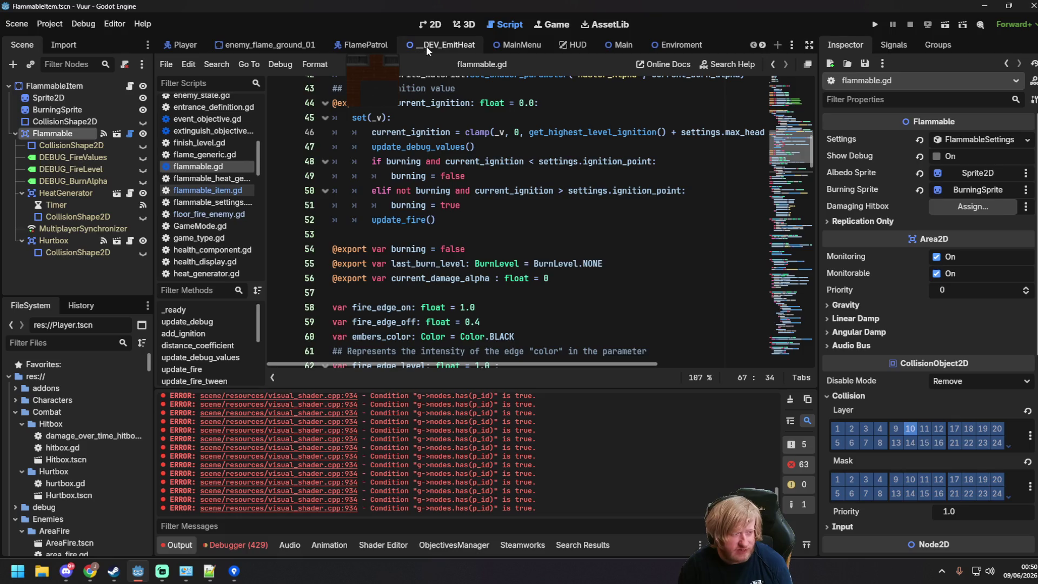
{"action": "left_click", "coordinate": [426, 45]}
{"action": "left_click", "coordinate": [436, 24]}
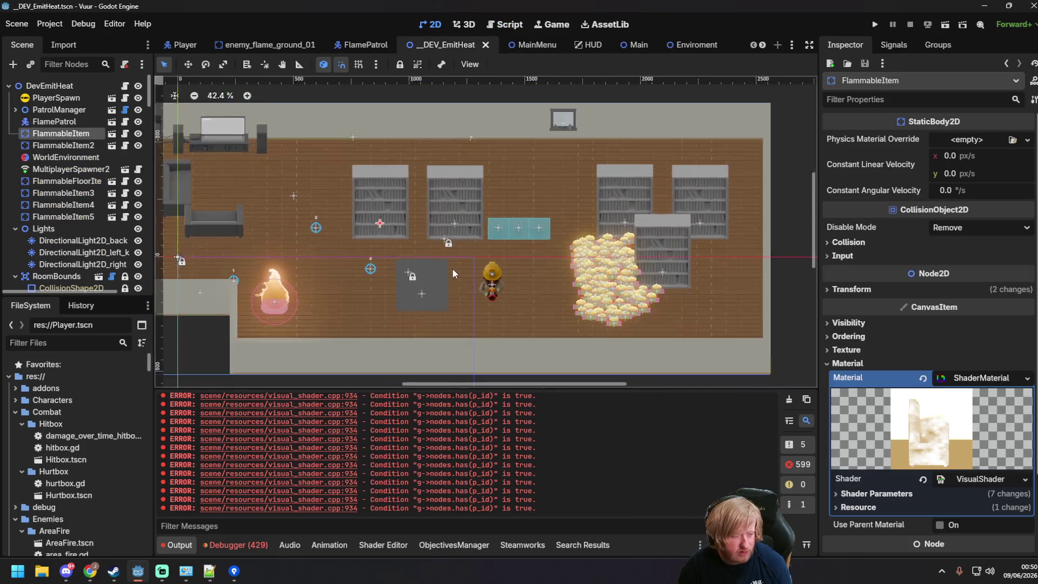
- Clear the repeated visual shader errors from the Output log
{"action": "scroll", "coordinate": [452, 268], "scroll_direction": "up", "scroll_amount": 3}
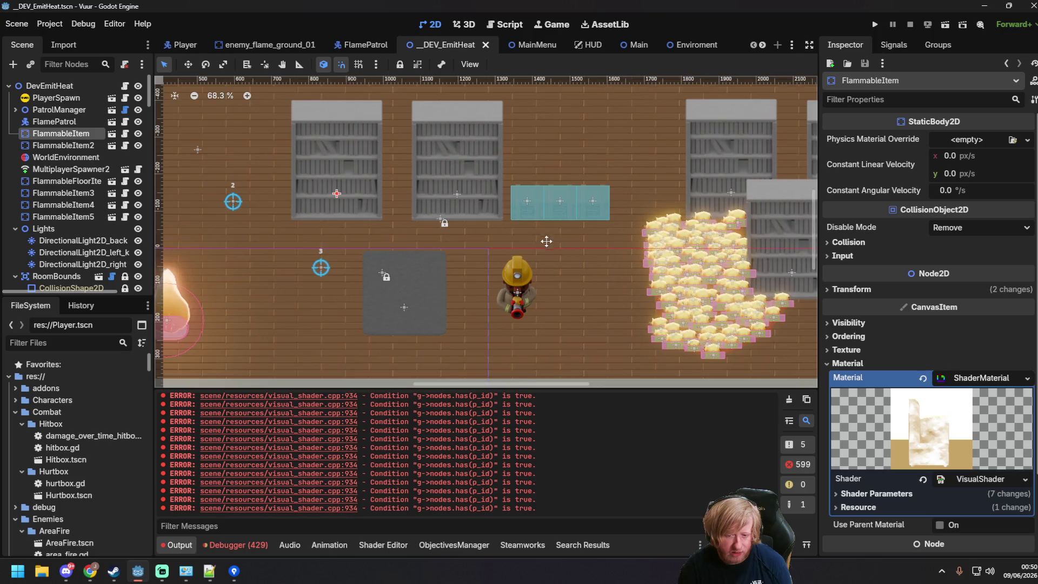
{"action": "scroll", "coordinate": [378, 238], "scroll_direction": "right", "scroll_amount": 5}
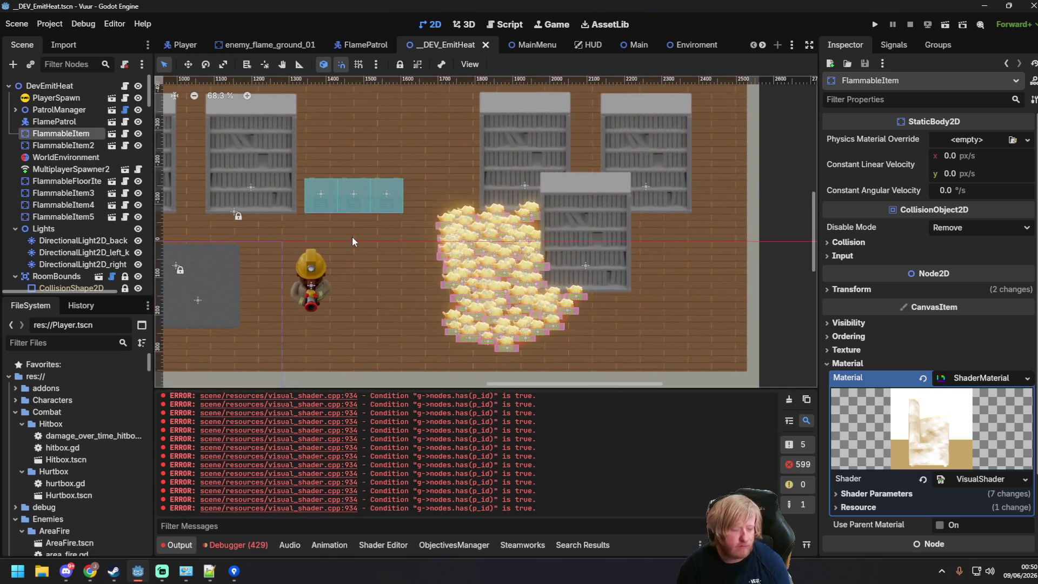
{"action": "left_click", "coordinate": [789, 400]}
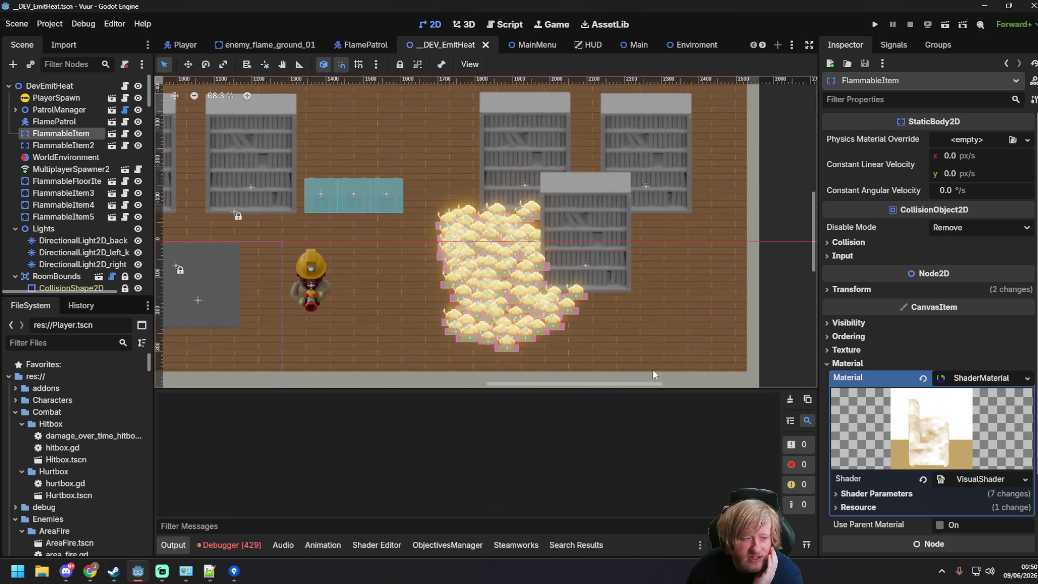
{"action": "scroll", "coordinate": [395, 268], "scroll_direction": "down", "scroll_amount": 1}
{"action": "scroll", "coordinate": [395, 268], "scroll_direction": "down", "scroll_amount": 5}
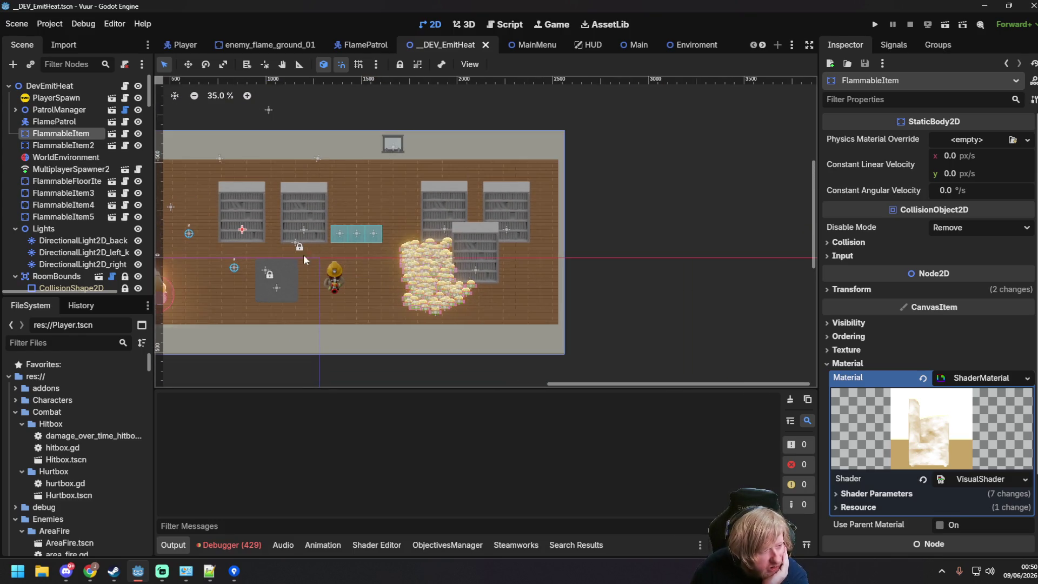
{"action": "scroll", "coordinate": [395, 251], "scroll_direction": "up", "scroll_amount": 4}
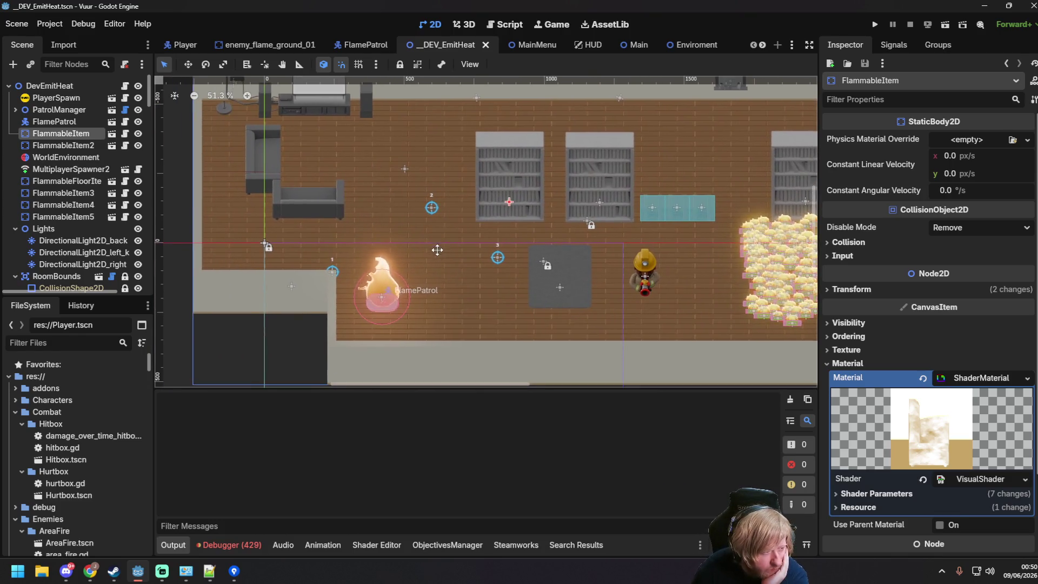
{"action": "scroll", "coordinate": [454, 297], "scroll_direction": "down", "scroll_amount": 14}
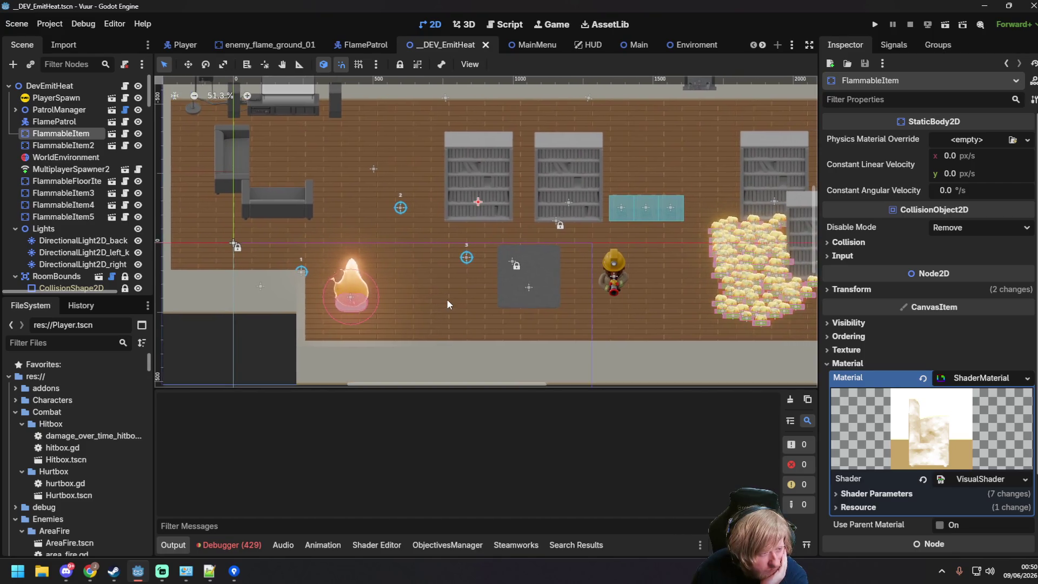
{"action": "scroll", "coordinate": [461, 296], "scroll_direction": "down", "scroll_amount": 8}
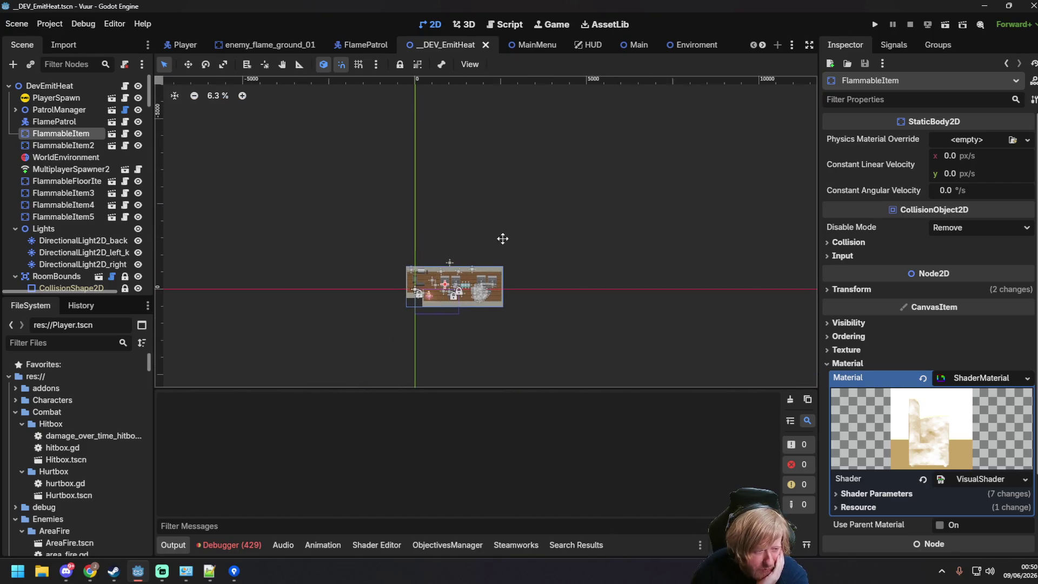
- Box-select all the room's nodes twice, clearing the selection each time
{"action": "left_click", "coordinate": [338, 123]}
{"action": "mouse_move", "coordinate": [339, 125]}
{"action": "left_mouse_down"}
{"action": "mouse_move", "coordinate": [538, 287]}
{"action": "mouse_move", "coordinate": [631, 346]}
{"action": "mouse_move", "coordinate": [632, 335]}
{"action": "mouse_move", "coordinate": [608, 332]}
{"action": "left_mouse_up"}
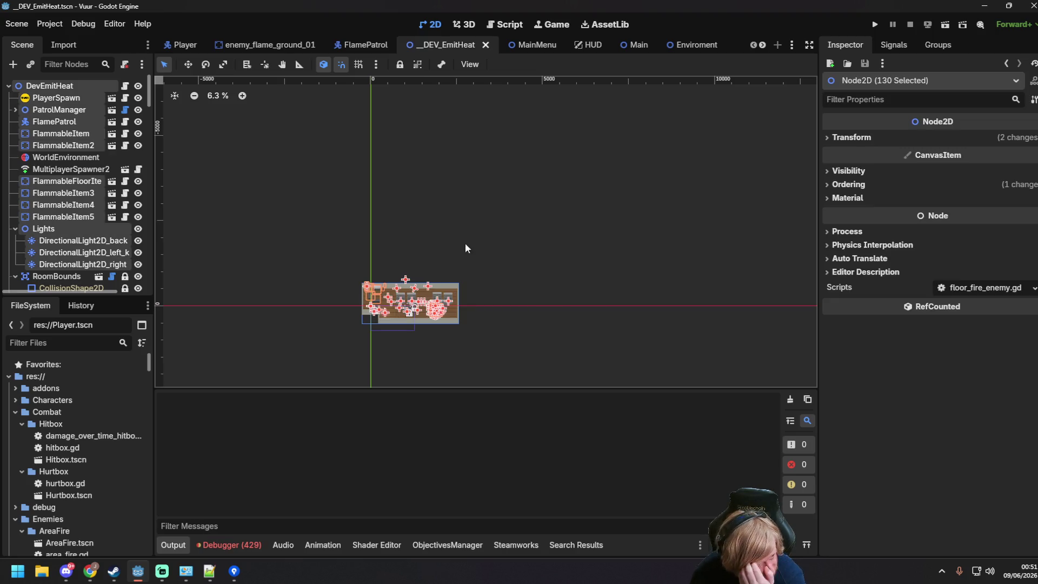
{"action": "left_click", "coordinate": [424, 200]}
{"action": "mouse_move", "coordinate": [305, 108]}
{"action": "left_mouse_down"}
{"action": "mouse_move", "coordinate": [621, 352]}
{"action": "mouse_move", "coordinate": [636, 349]}
{"action": "left_mouse_up"}
{"action": "left_click", "coordinate": [455, 359]}
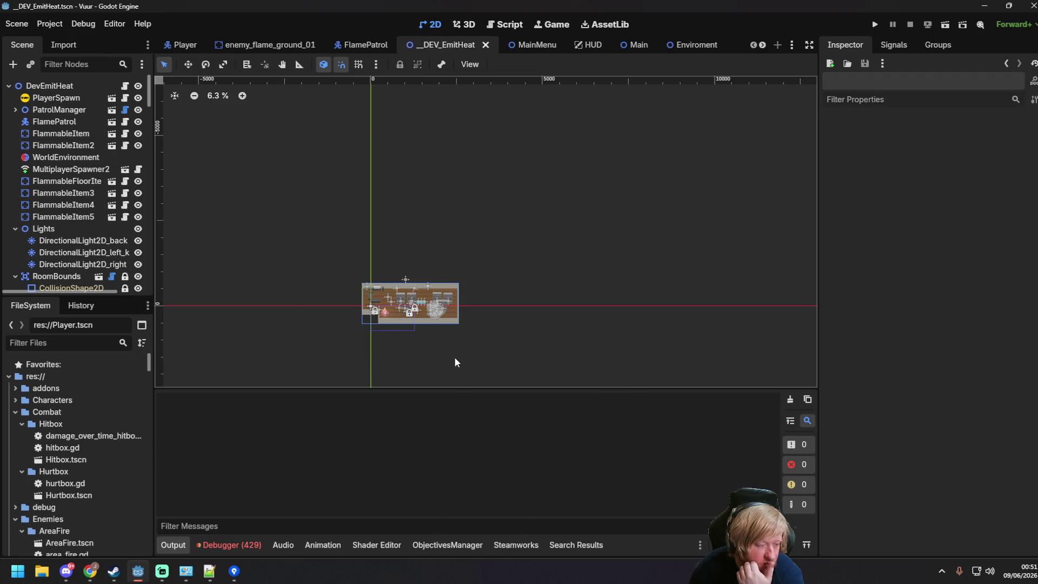
- Zoom in, then select and deselect the teal physics prop to inspect it
{"action": "scroll", "coordinate": [455, 359], "scroll_direction": "up", "scroll_amount": 12}
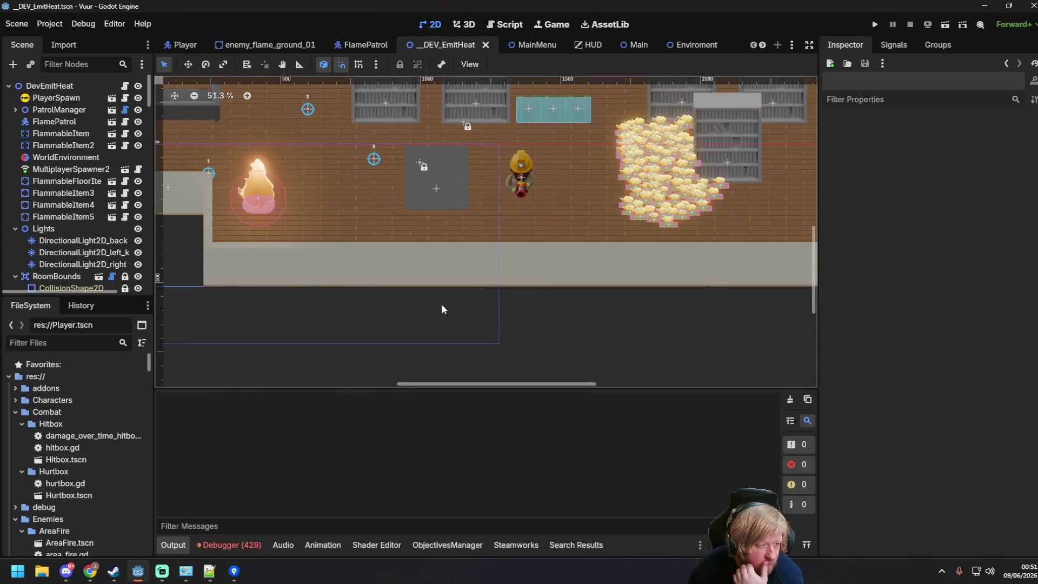
{"action": "scroll", "coordinate": [489, 160], "scroll_direction": "up", "scroll_amount": 4}
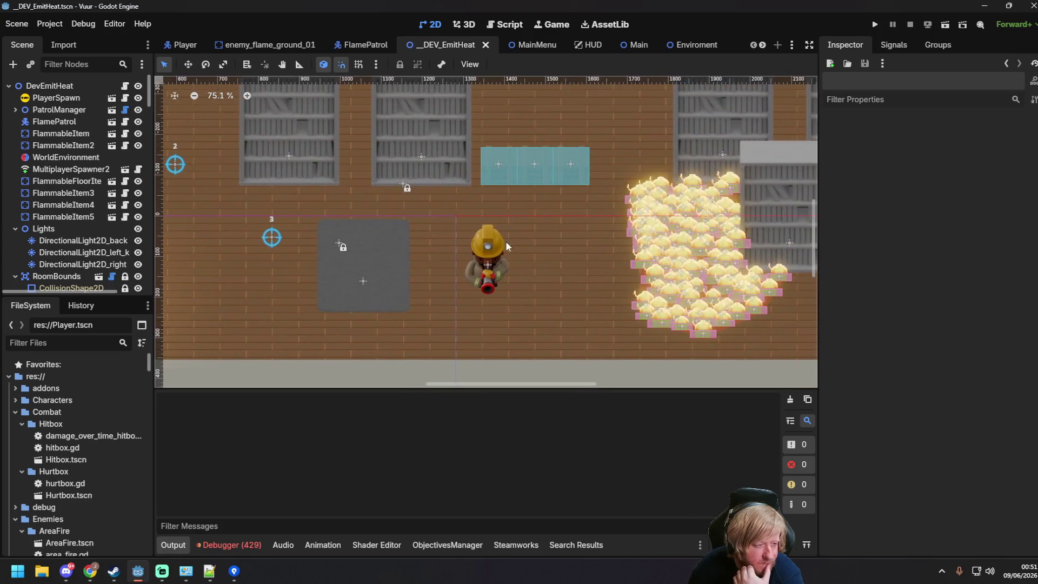
{"action": "left_click", "coordinate": [536, 165]}
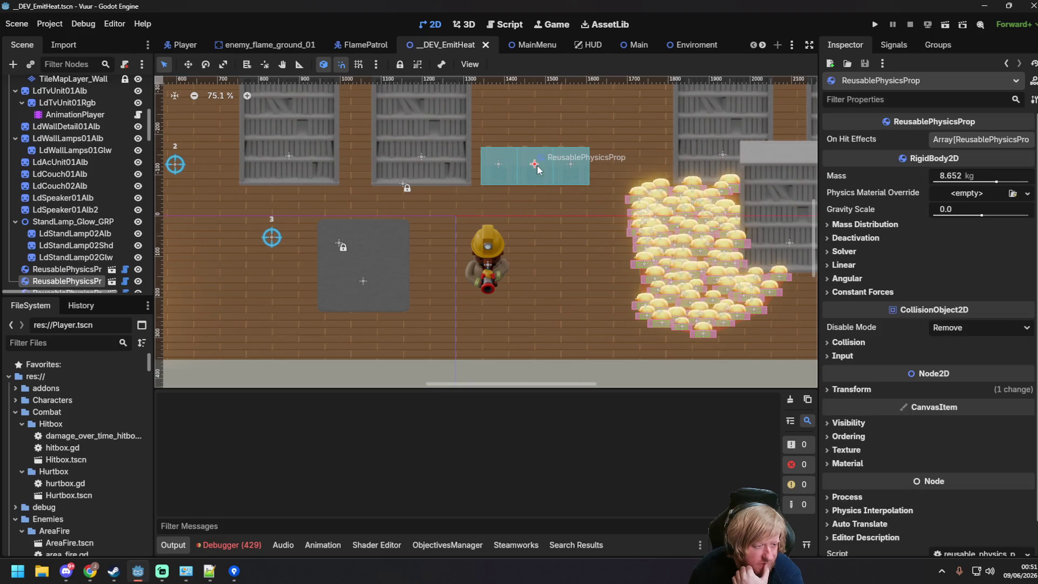
{"action": "left_click", "coordinate": [562, 246]}
{"action": "scroll", "coordinate": [576, 310], "scroll_direction": "down", "scroll_amount": 11}
{"action": "scroll", "coordinate": [576, 310], "scroll_direction": "up", "scroll_amount": 10}
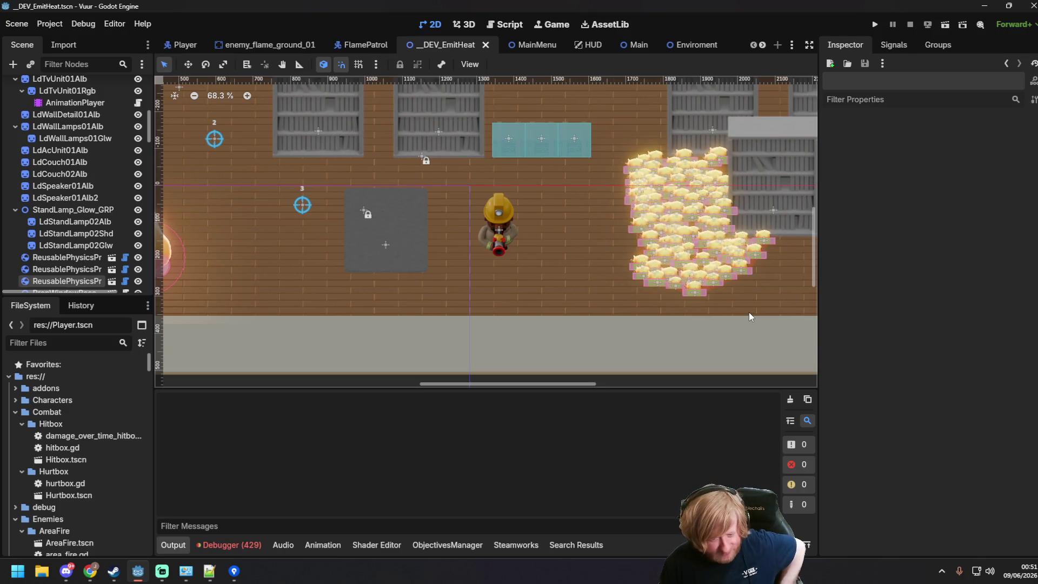
- Show the debugger's Errors list and open a health_setter error at floor_fire_enemy.gd line 14
{"action": "left_click", "coordinate": [244, 550]}
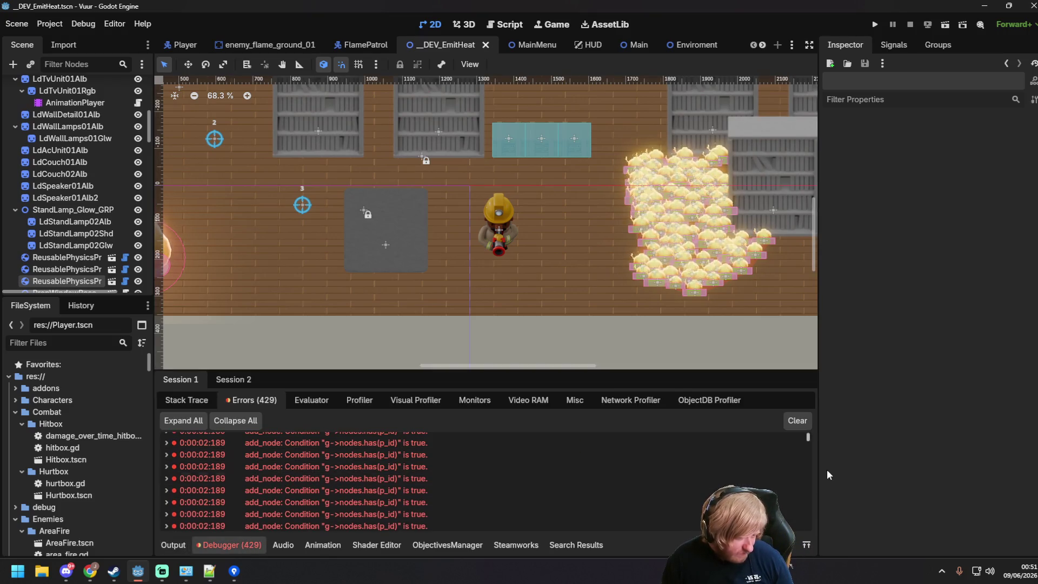
{"action": "left_click_drag", "start_coordinate": [809, 437], "coordinate": [808, 524]}
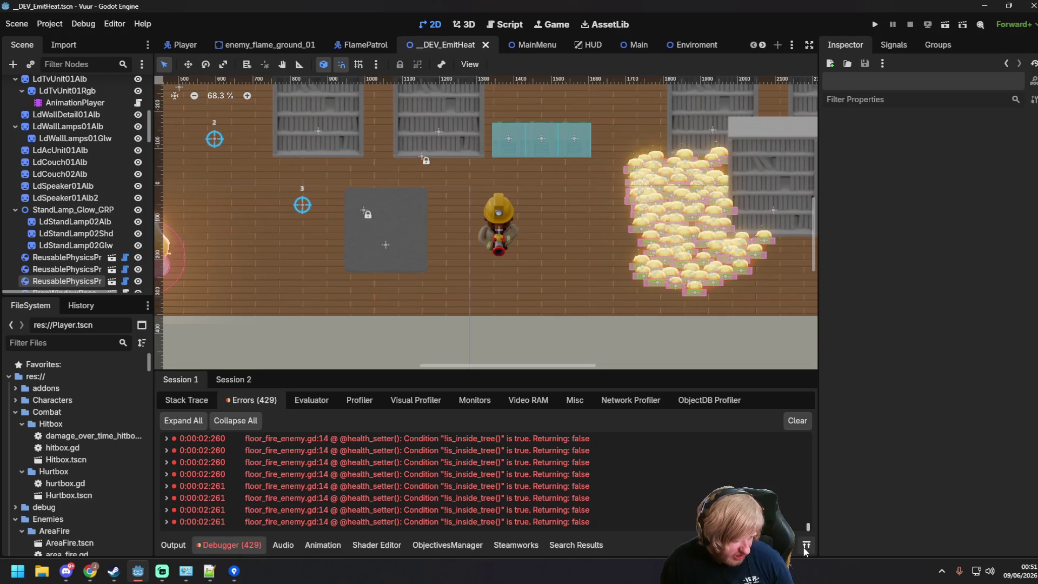
{"action": "scroll", "coordinate": [806, 528], "scroll_direction": "up", "scroll_amount": 3}
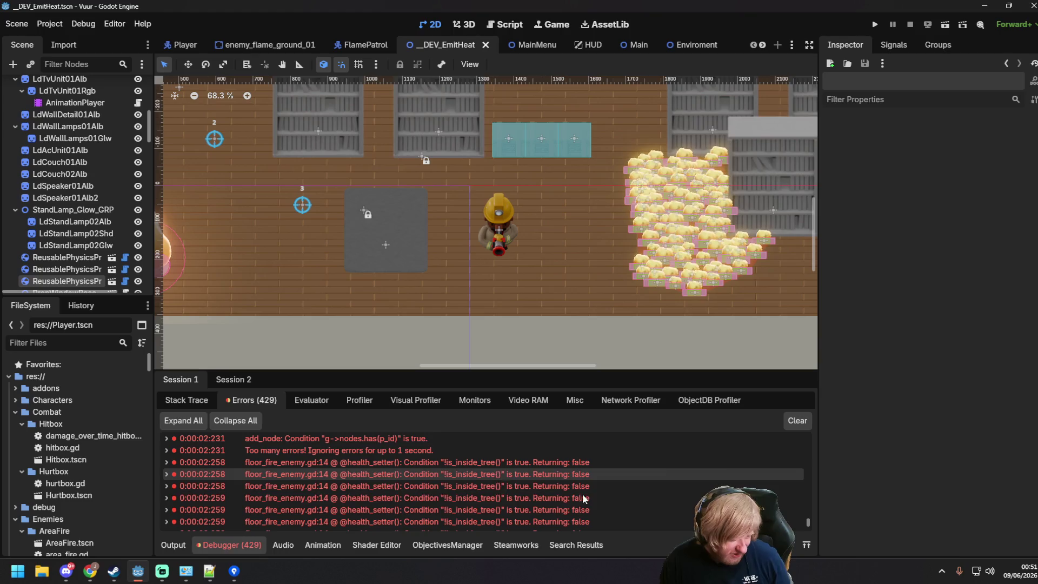
{"action": "scroll", "coordinate": [582, 494], "scroll_direction": "down", "scroll_amount": 3}
{"action": "scroll", "coordinate": [789, 501], "scroll_direction": "down", "scroll_amount": 2}
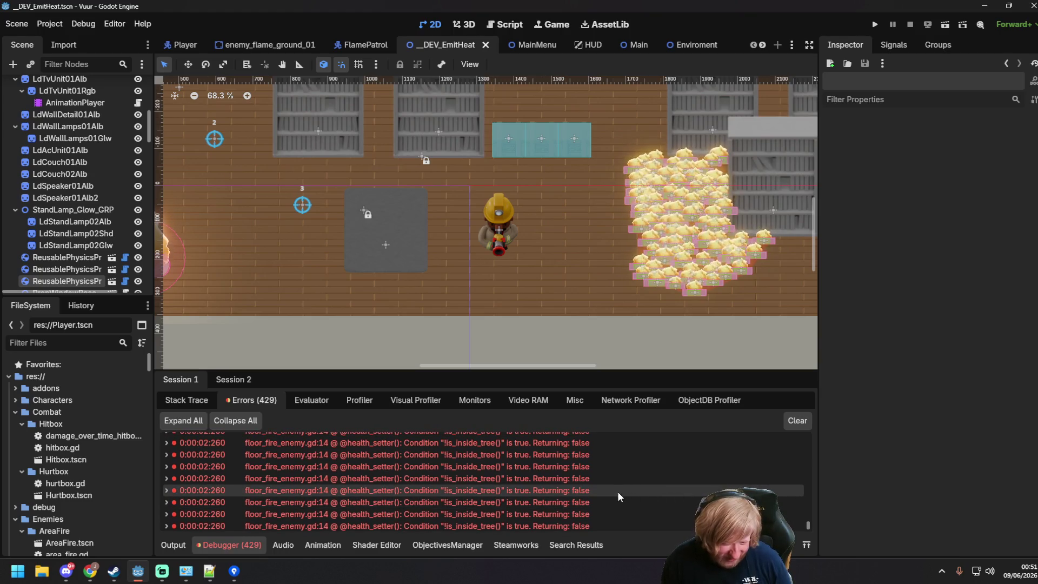
{"action": "double_click", "coordinate": [495, 481]}
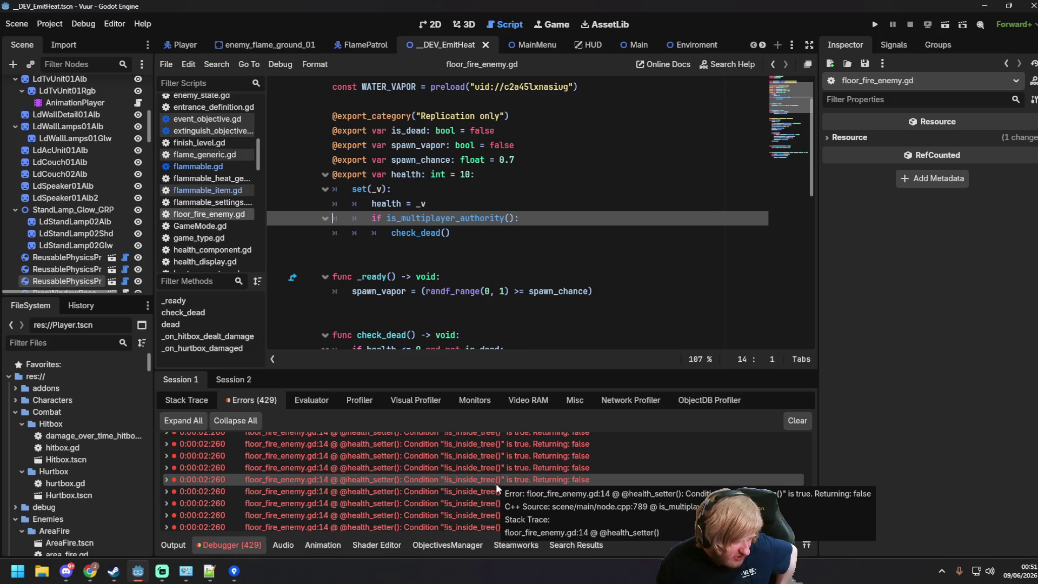
- Inspect the health setter, its is_multiplayer_authority check and check_dead() call
{"action": "mouse_move", "coordinate": [547, 287]}
{"action": "left_click_drag", "start_coordinate": [454, 233], "coordinate": [282, 176]}
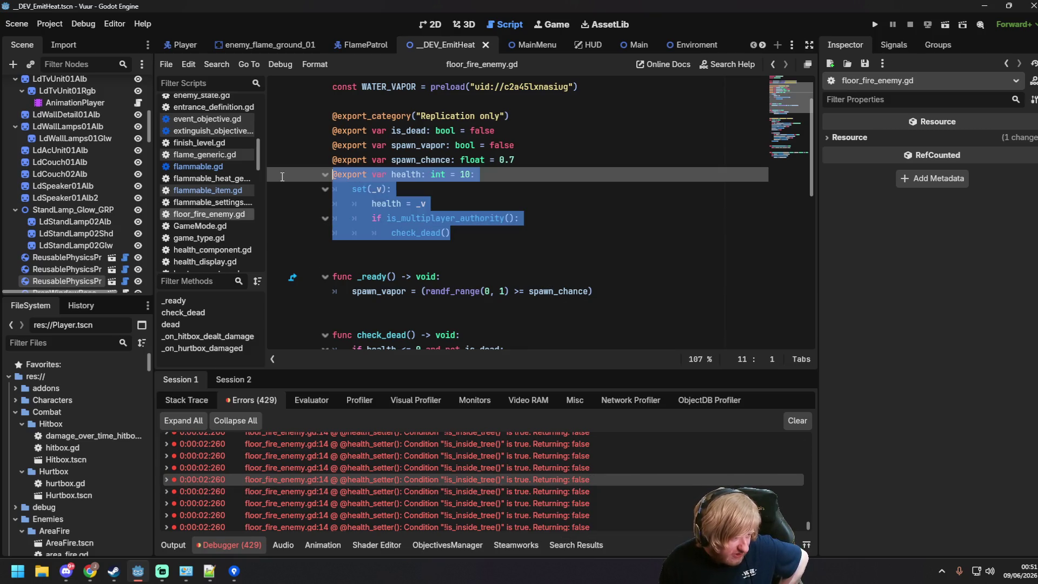
{"action": "left_click", "coordinate": [497, 219]}
{"action": "left_click", "coordinate": [496, 234]}
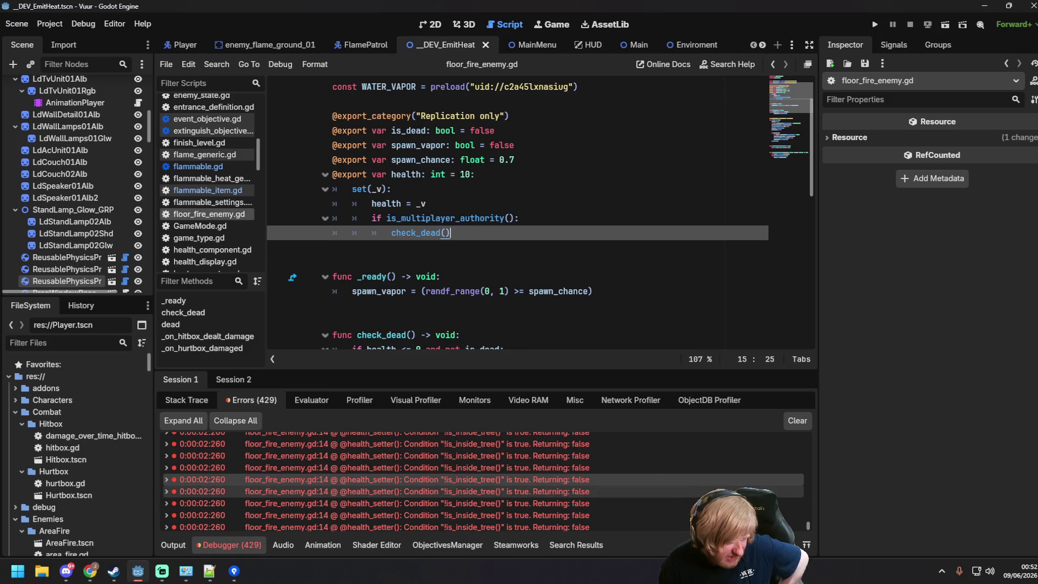
{"action": "scroll", "coordinate": [484, 487], "scroll_direction": "up", "scroll_amount": 3}
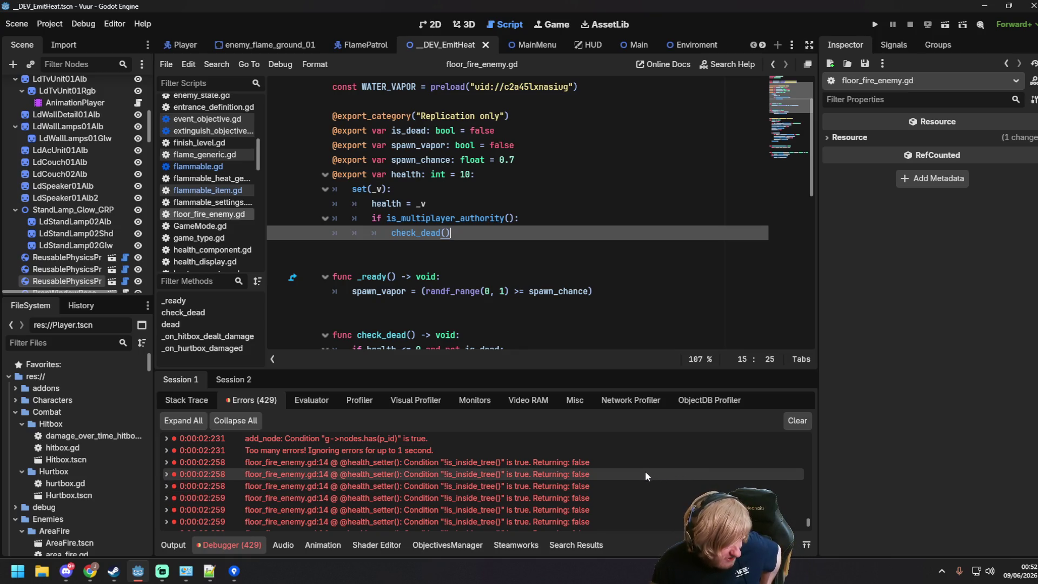
- Jump from an error row back to line 14 and review the check_dead() line
{"action": "mouse_move", "coordinate": [644, 471]}
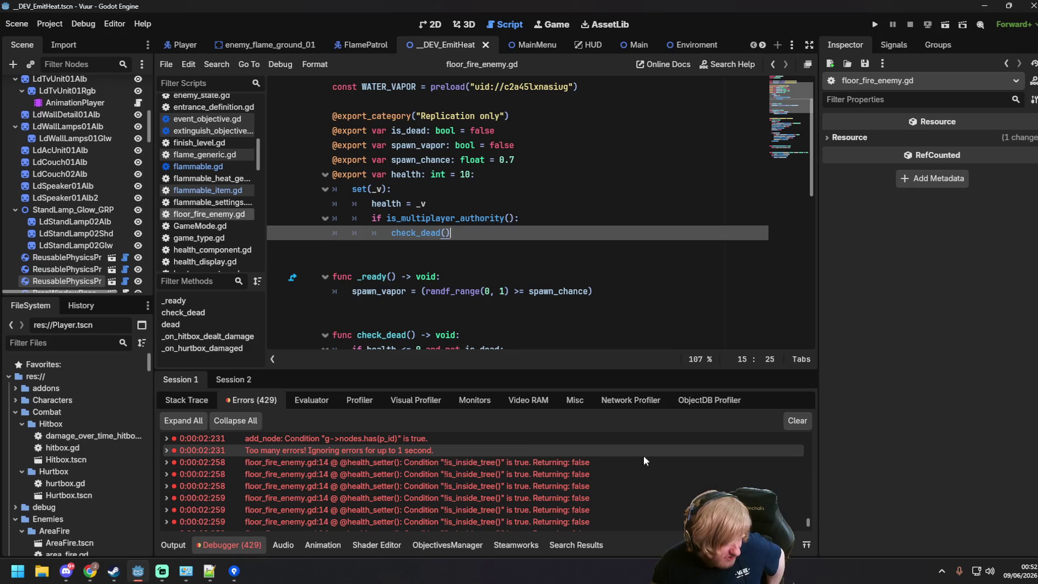
{"action": "scroll", "coordinate": [640, 465], "scroll_direction": "down", "scroll_amount": 1}
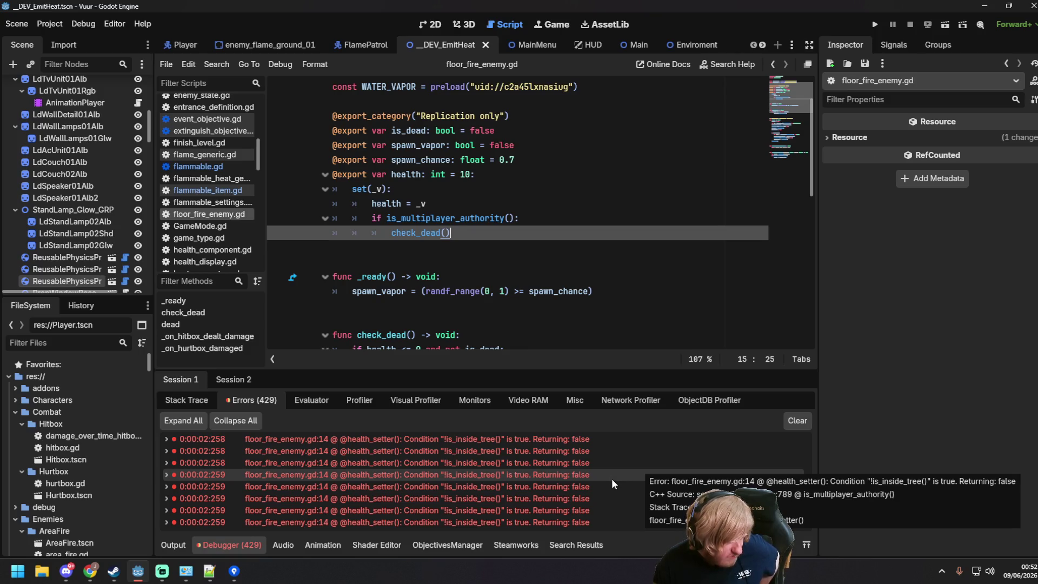
{"action": "left_click", "coordinate": [611, 479]}
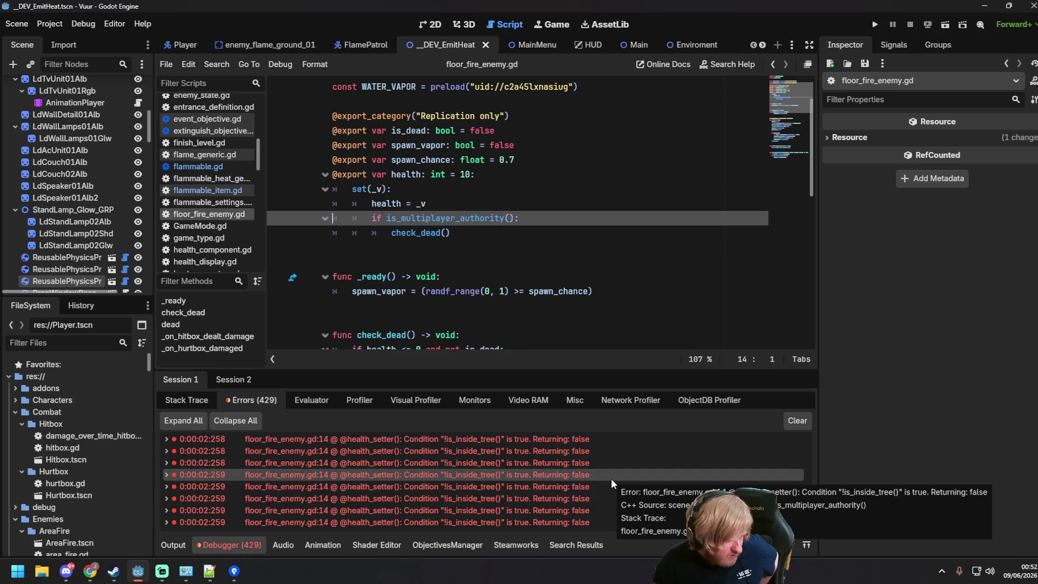
{"action": "mouse_move", "coordinate": [463, 218]}
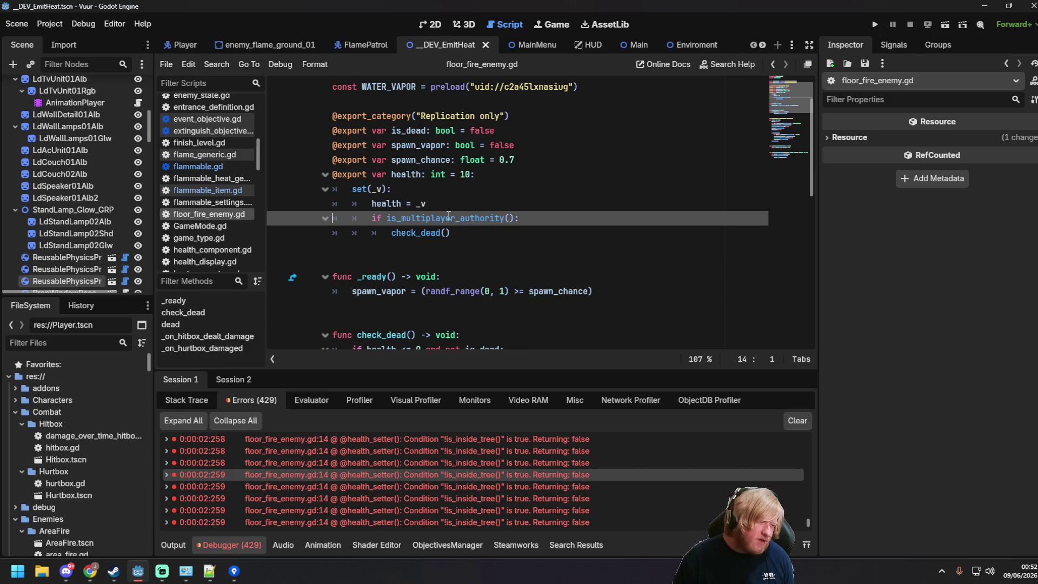
{"action": "left_click", "coordinate": [525, 238]}
{"action": "scroll", "coordinate": [536, 260], "scroll_direction": "down", "scroll_amount": 10}
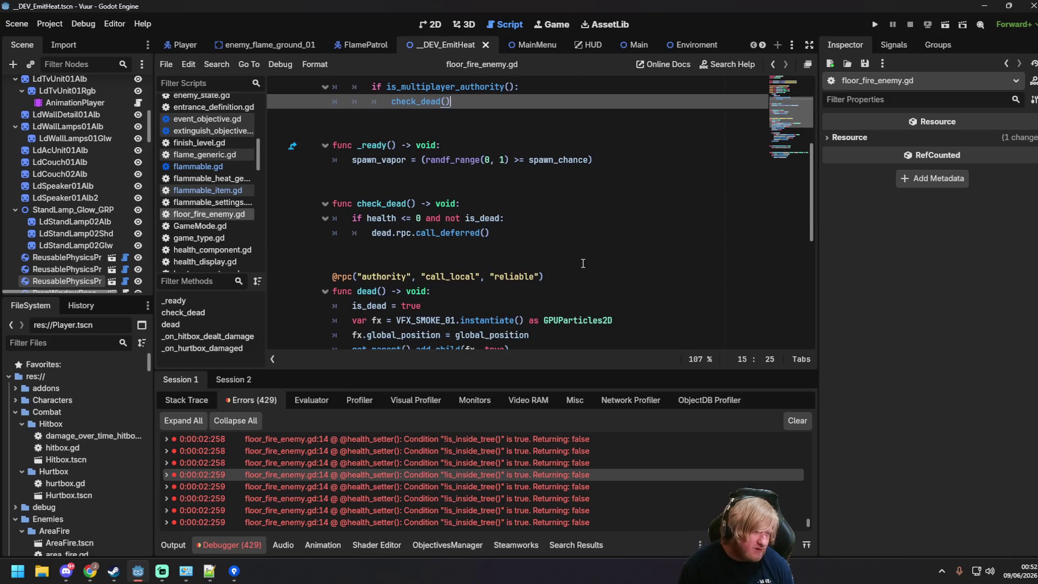
{"action": "scroll", "coordinate": [635, 462], "scroll_direction": "down", "scroll_amount": 5}
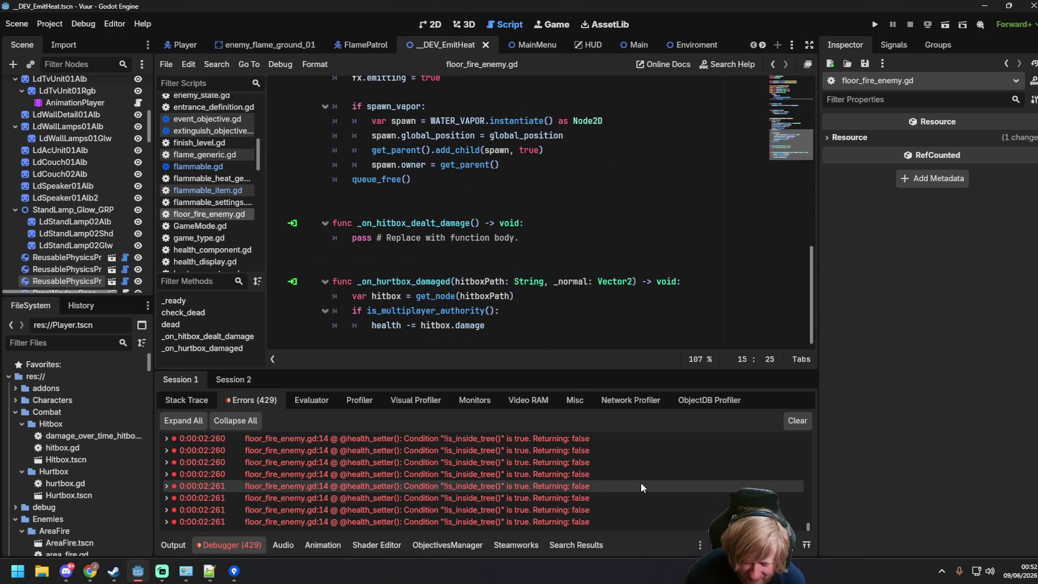
- Save the DEV_EmitHeat scene through Scene > Save Scene
{"action": "left_click", "coordinate": [547, 209]}
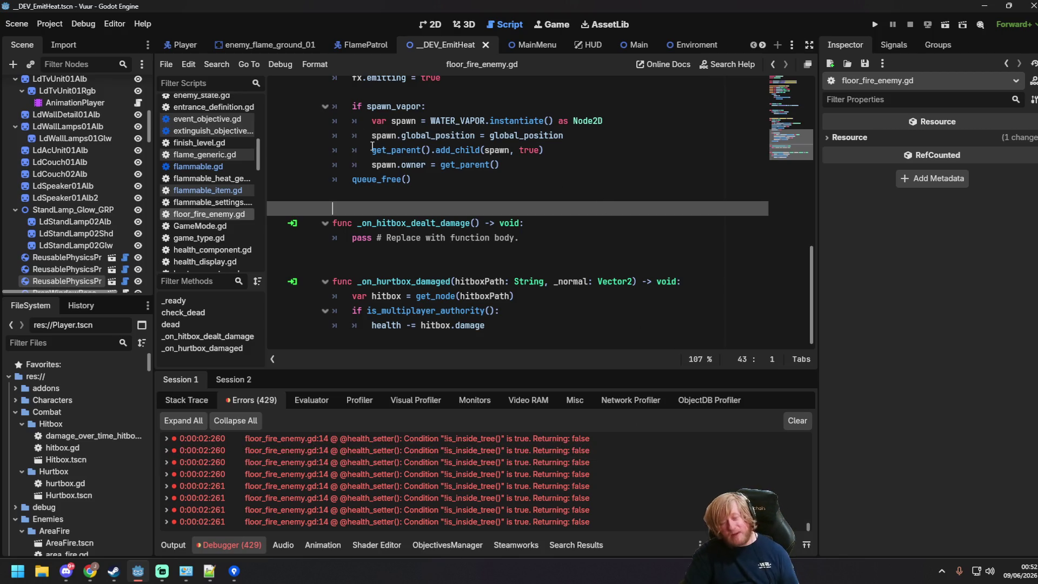
{"action": "left_click", "coordinate": [17, 23]}
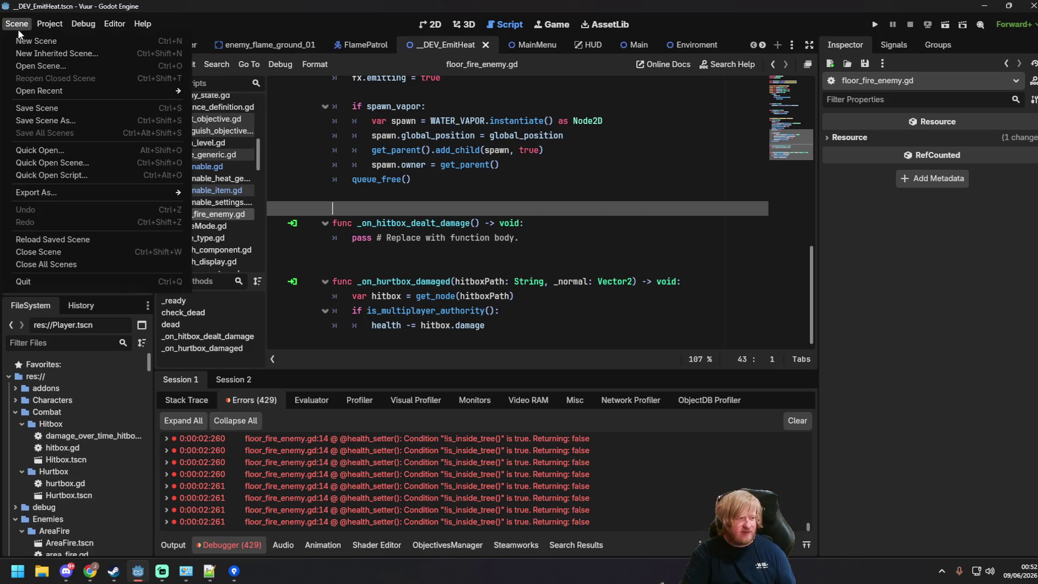
{"action": "left_click", "coordinate": [32, 105]}
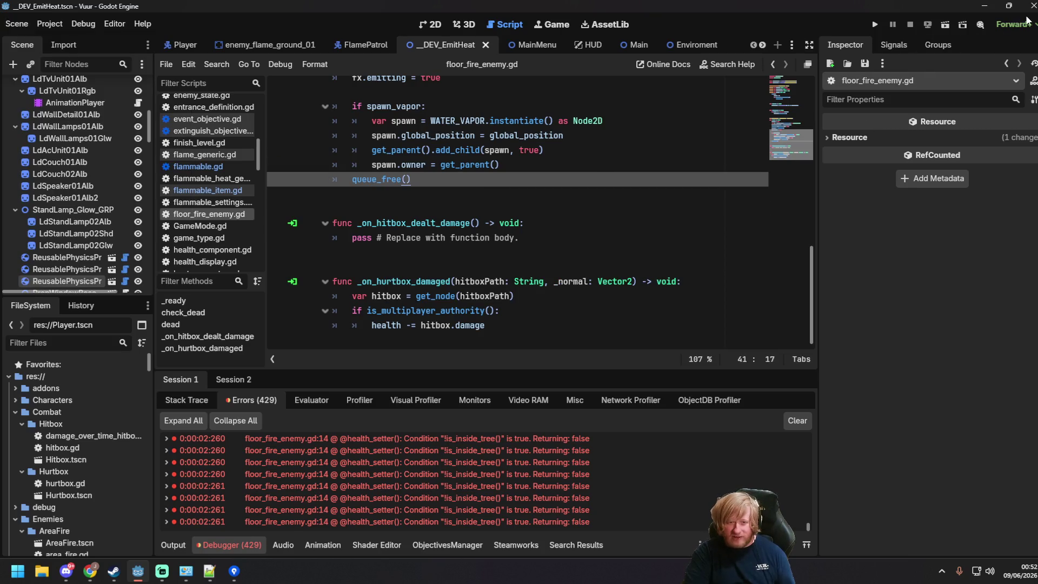